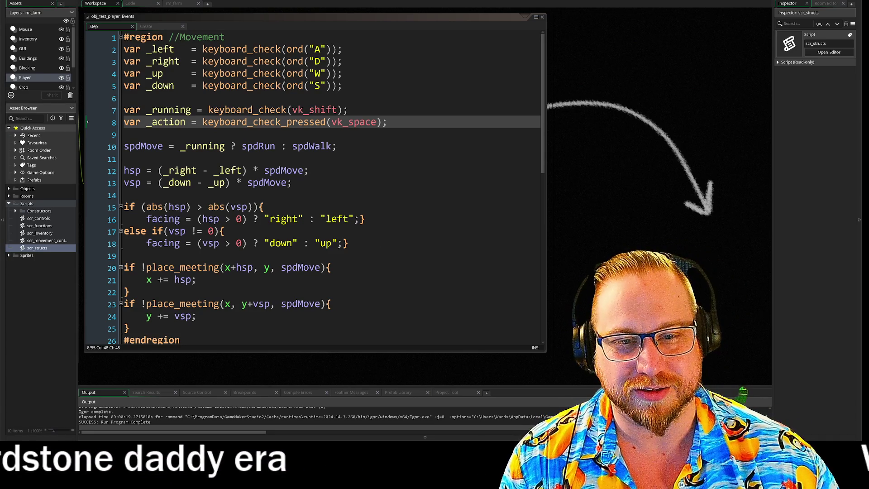
Step: Write the Movement region with WASD keyboard_check input, walk/run spdMove, hsp/vsp, facing and place_meeting collision checks
{"action": "left_click", "coordinate": [292, 182]}
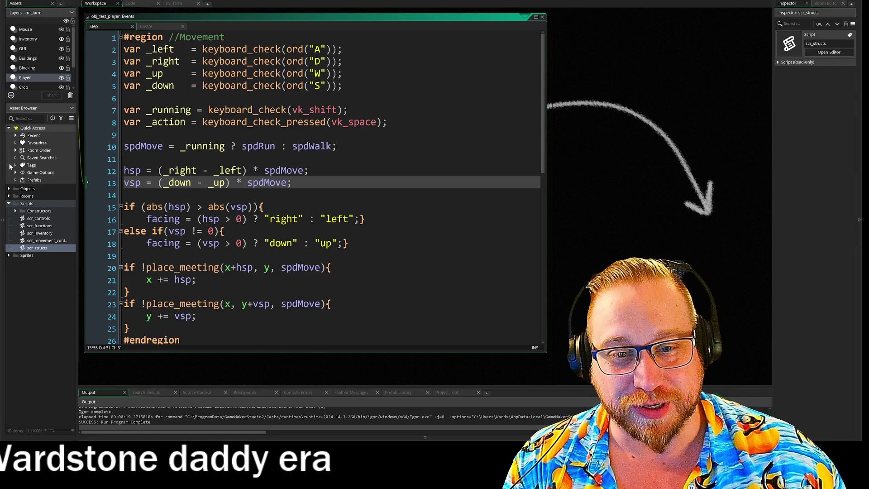
{"action": "key", "text": "Down"}
{"action": "key", "text": "Down"}
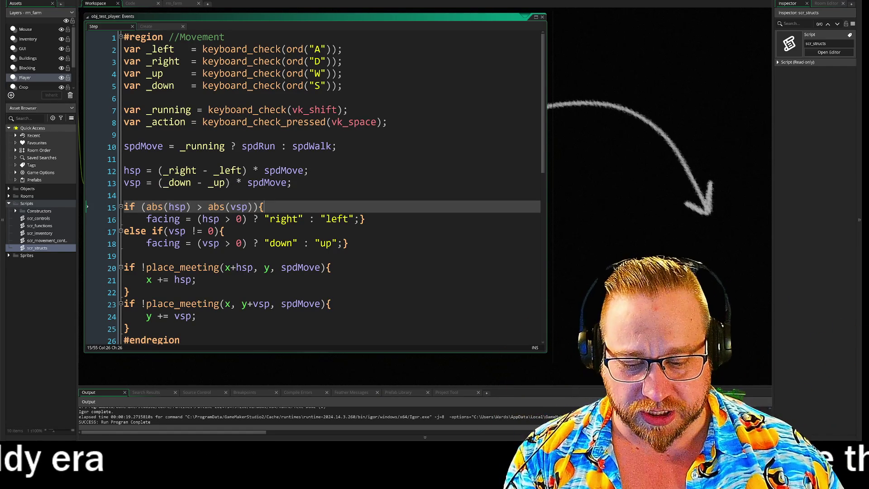
{"action": "left_click", "coordinate": [124, 195]}
Step: Join the closing braces on lines 22 and 24 onto the lines above, so the Movement region ends at line 24
{"action": "key", "text": "Up"}
{"action": "key", "text": "Down"}
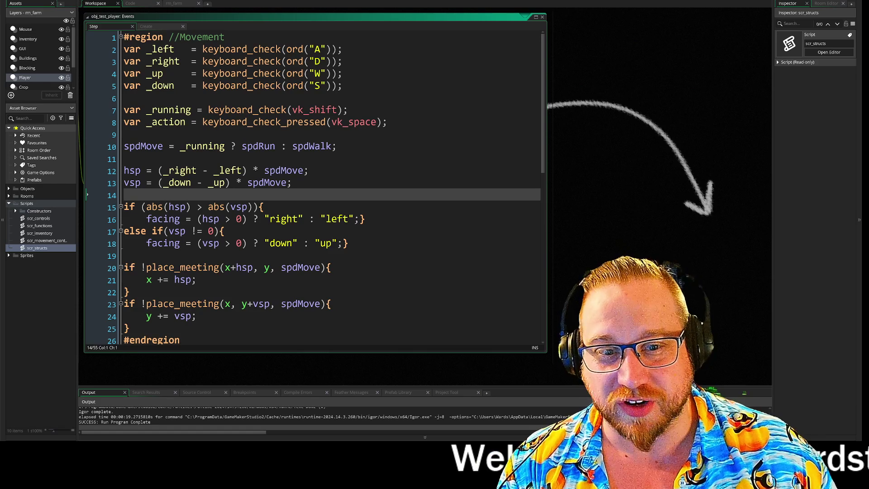
{"action": "left_click", "coordinate": [264, 207]}
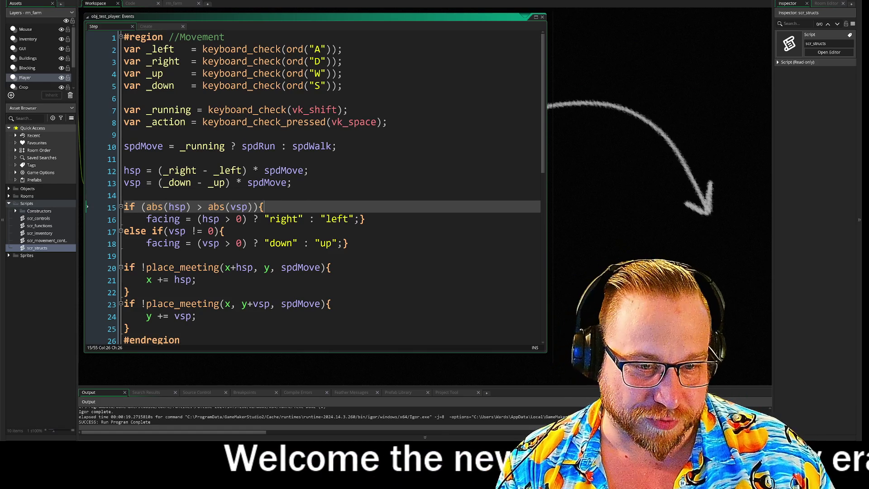
{"action": "key", "text": "Down"}
{"action": "key", "text": "Down"}
{"action": "key", "text": "Down"}
{"action": "key", "text": "Down"}
{"action": "scroll", "coordinate": [312, 181], "scroll_direction": "down", "scroll_amount": 1}
{"action": "scroll", "coordinate": [121, 135], "scroll_direction": "down", "scroll_amount": 2}
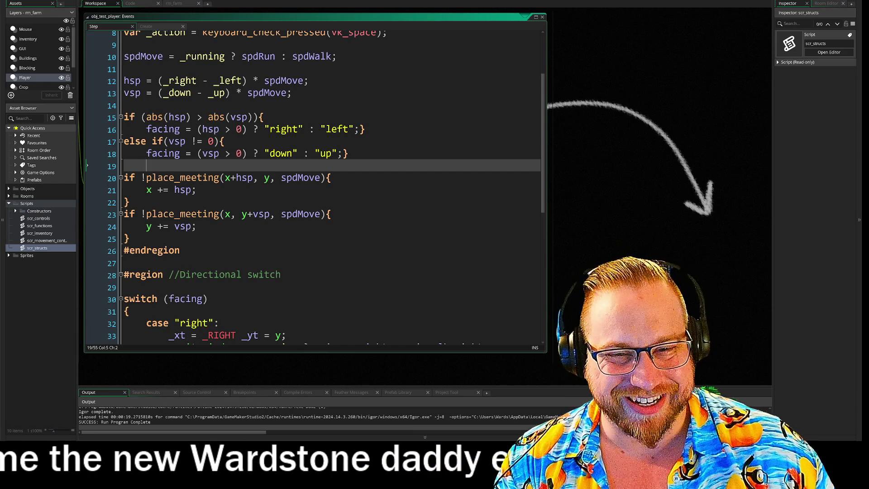
{"action": "left_click", "coordinate": [125, 204]}
{"action": "key", "text": "BackSpace"}
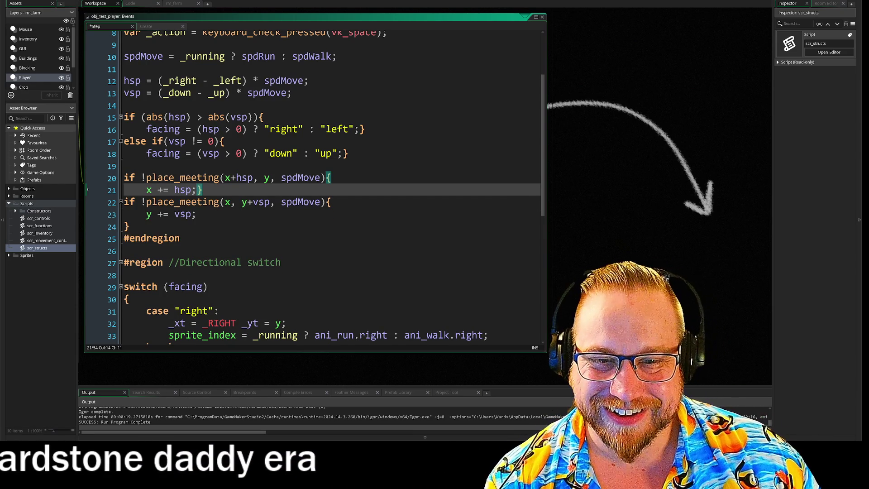
{"action": "left_click", "coordinate": [124, 227]}
{"action": "key", "text": "BackSpace"}
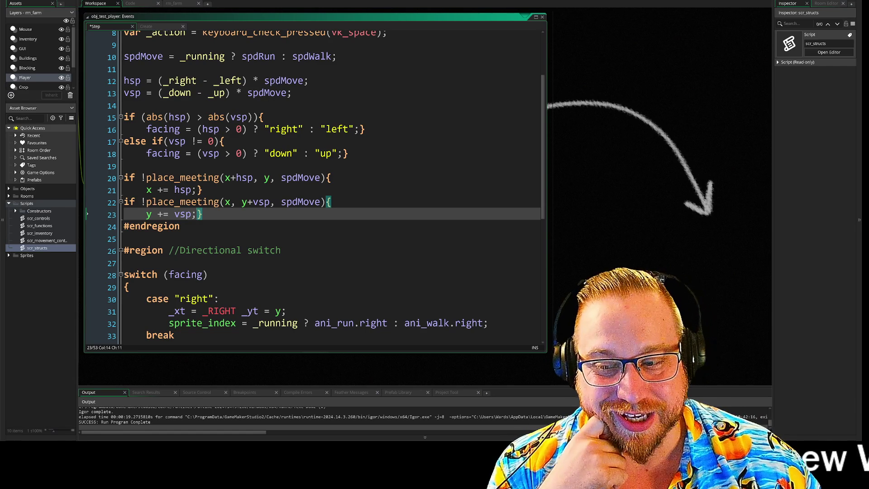
{"action": "left_click", "coordinate": [180, 226]}
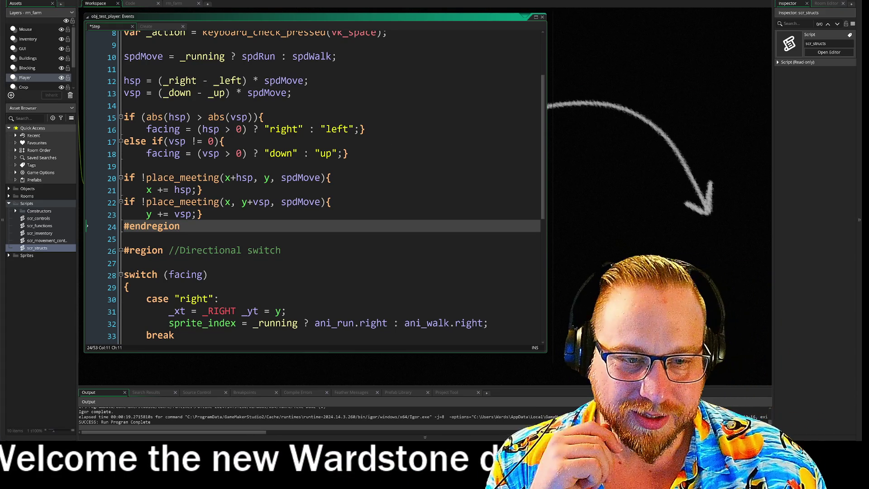
{"action": "scroll", "coordinate": [314, 186], "scroll_direction": "up", "scroll_amount": 2}
Step: Write switch(facing) with right, left, up and down cases setting _xt/_yt and a walk or run sprite_index
{"action": "scroll", "coordinate": [314, 186], "scroll_direction": "up", "scroll_amount": 1}
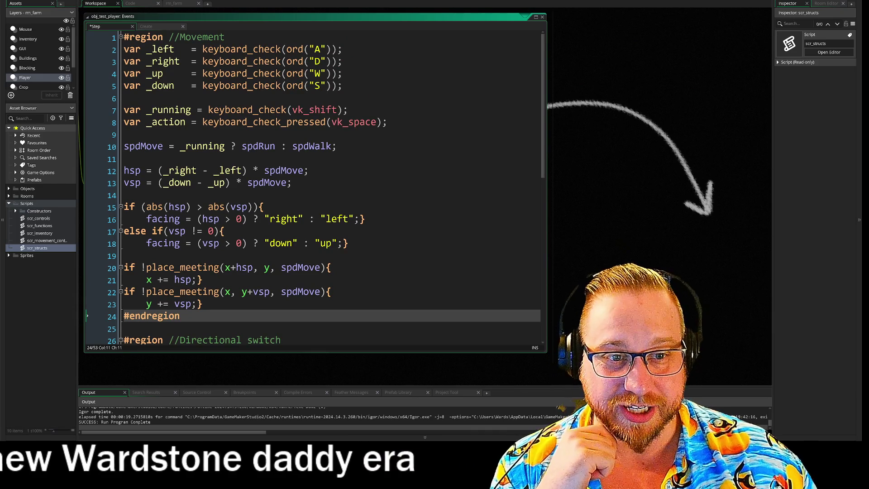
{"action": "scroll", "coordinate": [314, 186], "scroll_direction": "down", "scroll_amount": 2}
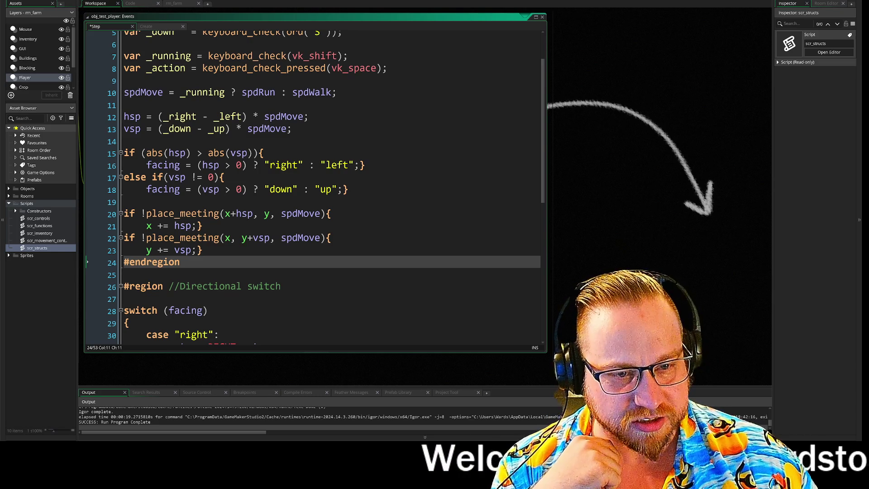
{"action": "left_click", "coordinate": [125, 141]}
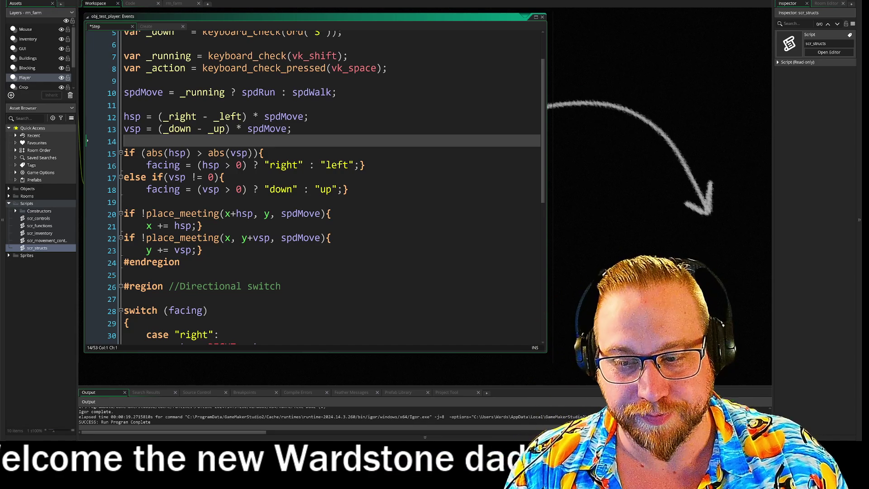
{"action": "left_click", "coordinate": [293, 129]}
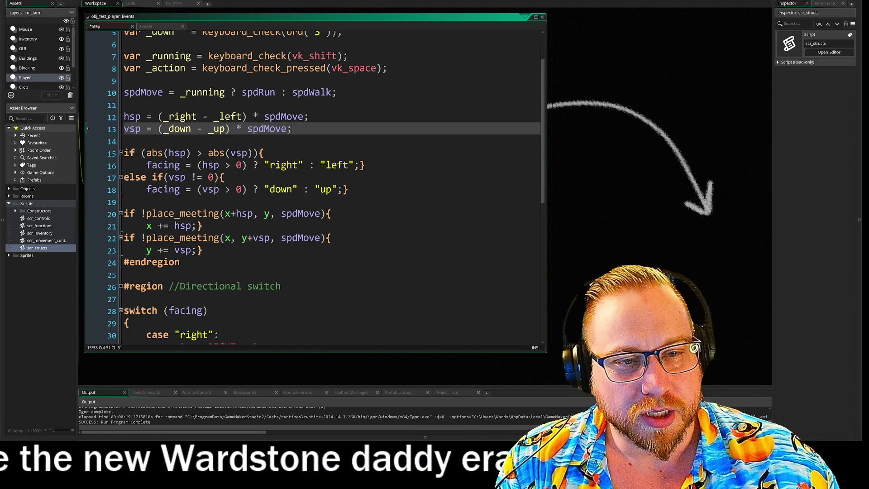
{"action": "key", "text": "Up"}
{"action": "key", "text": "Up"}
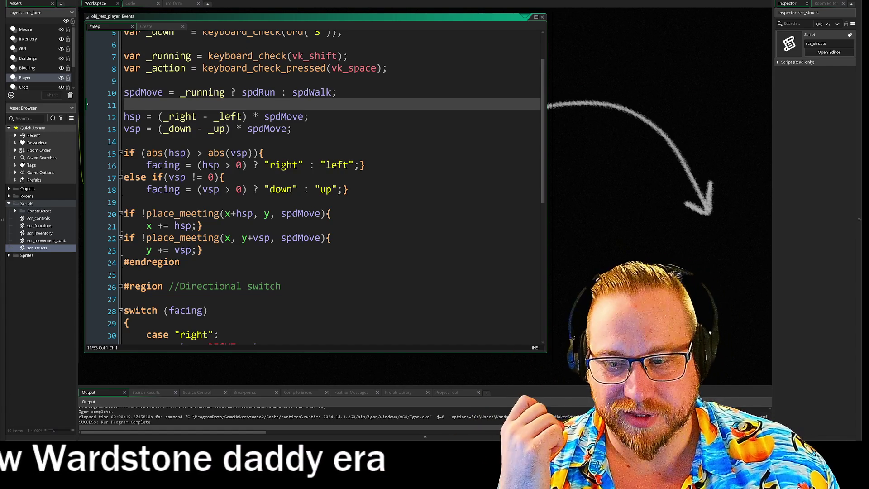
{"action": "left_click", "coordinate": [264, 153]}
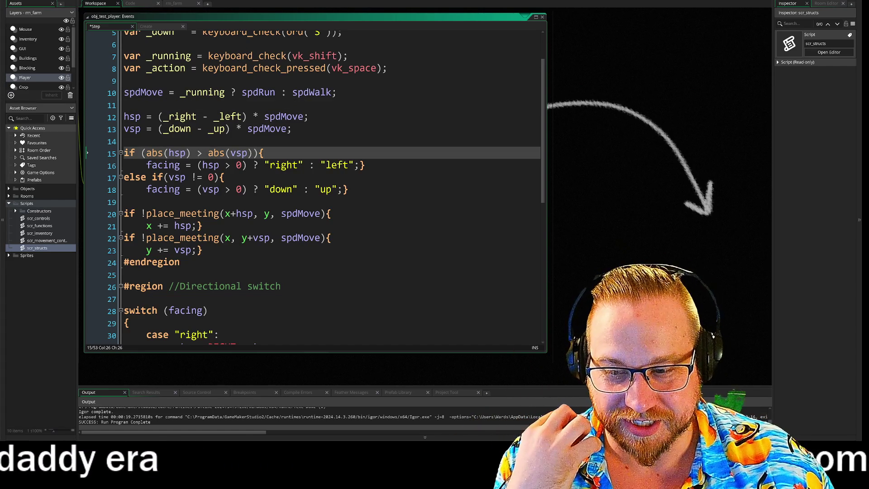
{"action": "left_click", "coordinate": [125, 141]}
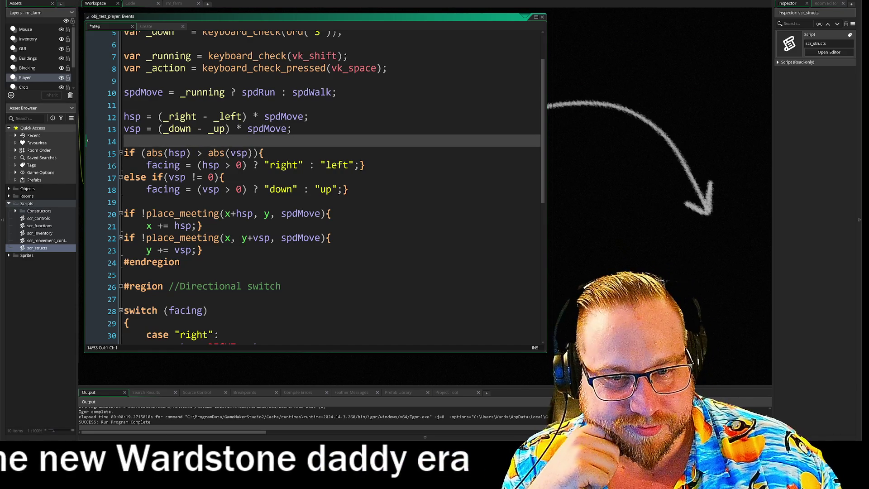
{"action": "scroll", "coordinate": [313, 186], "scroll_direction": "down", "scroll_amount": 1}
{"action": "scroll", "coordinate": [312, 186], "scroll_direction": "up", "scroll_amount": 1}
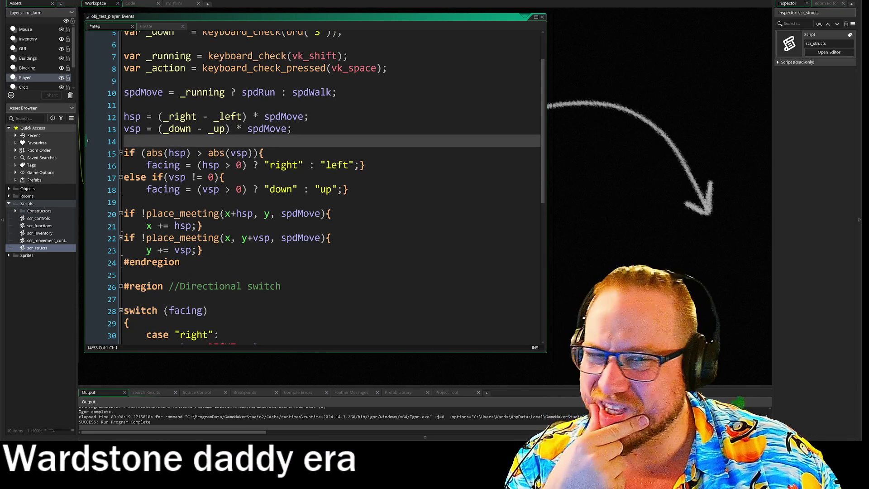
{"action": "scroll", "coordinate": [312, 185], "scroll_direction": "down", "scroll_amount": 3}
{"action": "scroll", "coordinate": [313, 185], "scroll_direction": "down", "scroll_amount": 4}
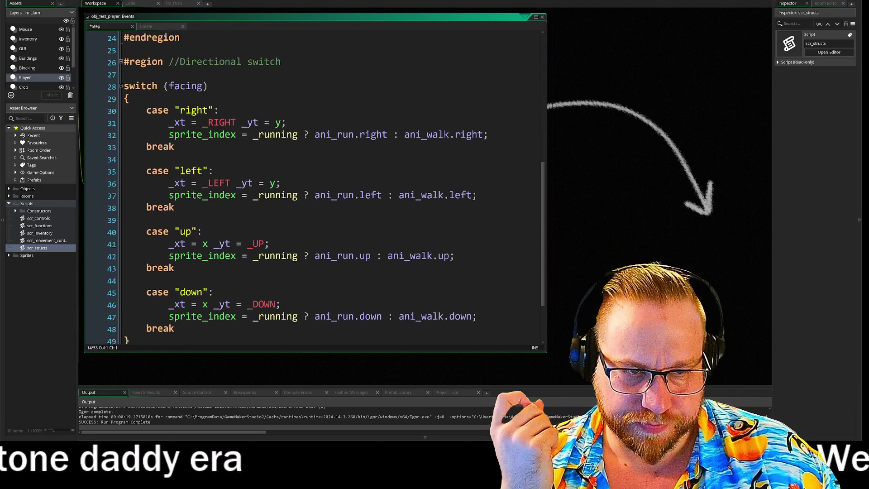
{"action": "scroll", "coordinate": [312, 185], "scroll_direction": "down", "scroll_amount": 1}
{"action": "scroll", "coordinate": [312, 185], "scroll_direction": "up", "scroll_amount": 2}
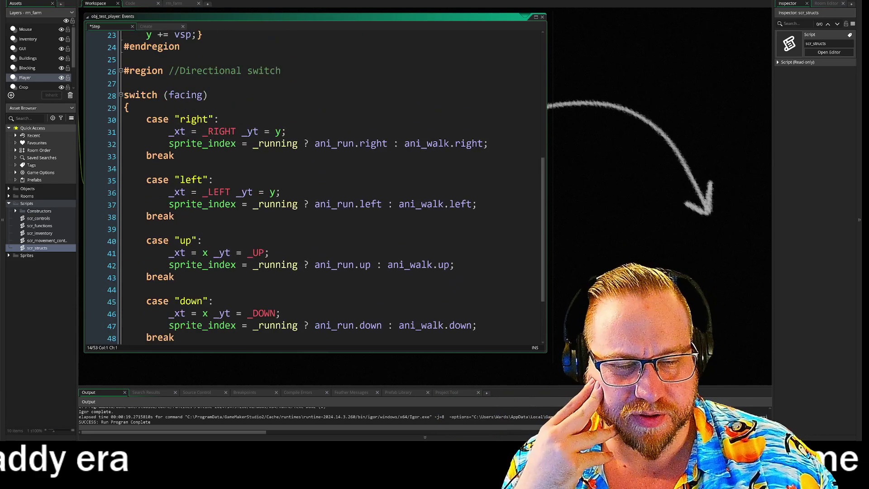
{"action": "scroll", "coordinate": [312, 186], "scroll_direction": "down", "scroll_amount": 1}
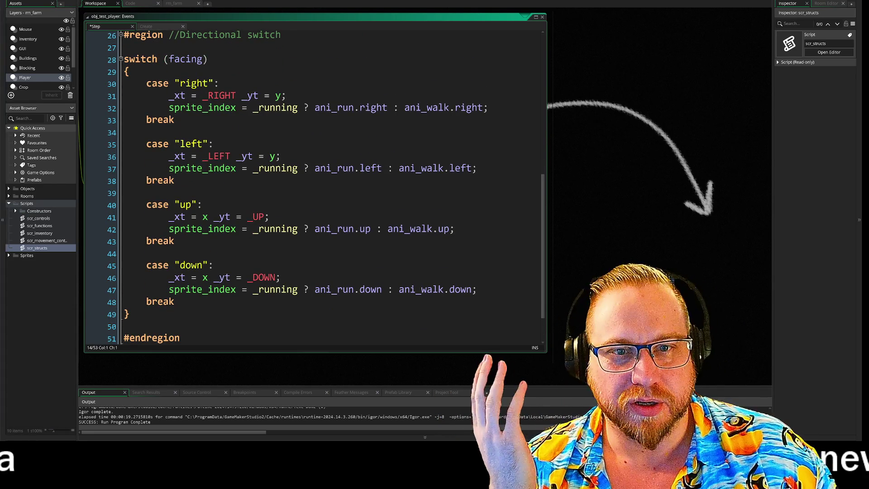
{"action": "scroll", "coordinate": [312, 185], "scroll_direction": "up", "scroll_amount": 5}
{"action": "scroll", "coordinate": [312, 186], "scroll_direction": "up", "scroll_amount": 3}
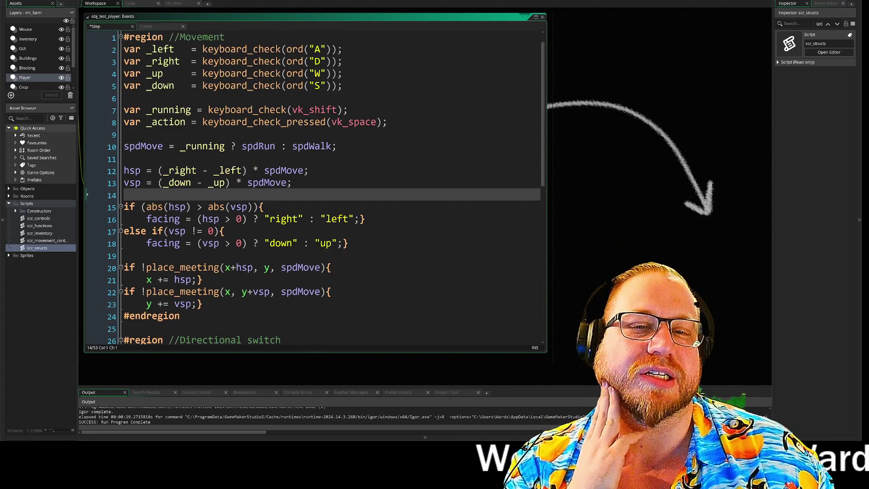
{"action": "left_click", "coordinate": [387, 122]}
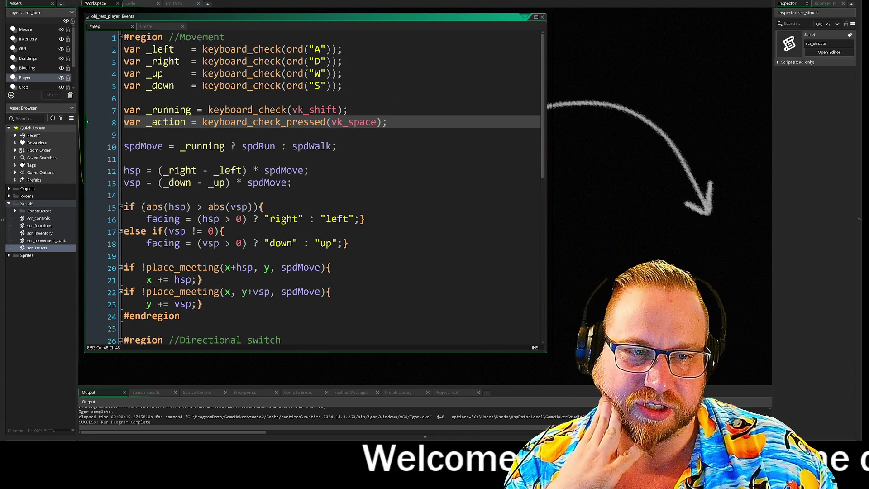
{"action": "scroll", "coordinate": [312, 186], "scroll_direction": "down", "scroll_amount": 9}
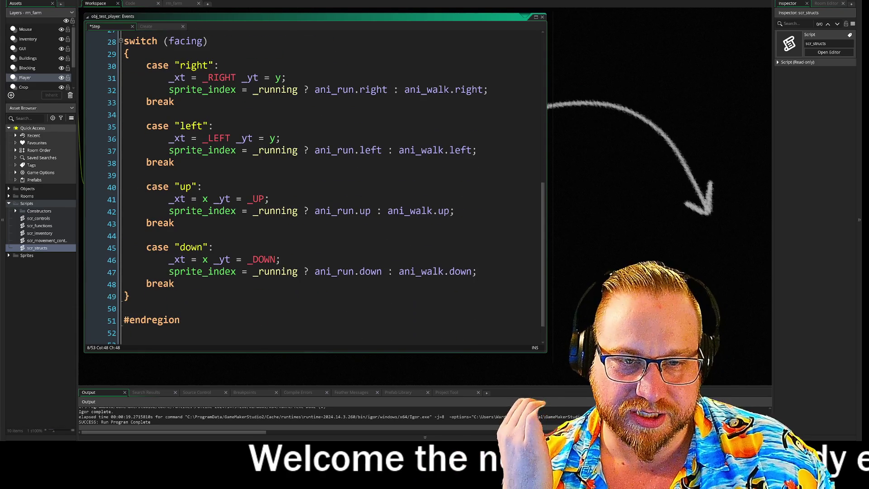
{"action": "mouse_move", "coordinate": [169, 89]}
{"action": "left_mouse_down"}
{"action": "mouse_move", "coordinate": [177, 109]}
{"action": "mouse_move", "coordinate": [541, 305]}
{"action": "left_mouse_up"}
{"action": "left_click", "coordinate": [502, 284]}
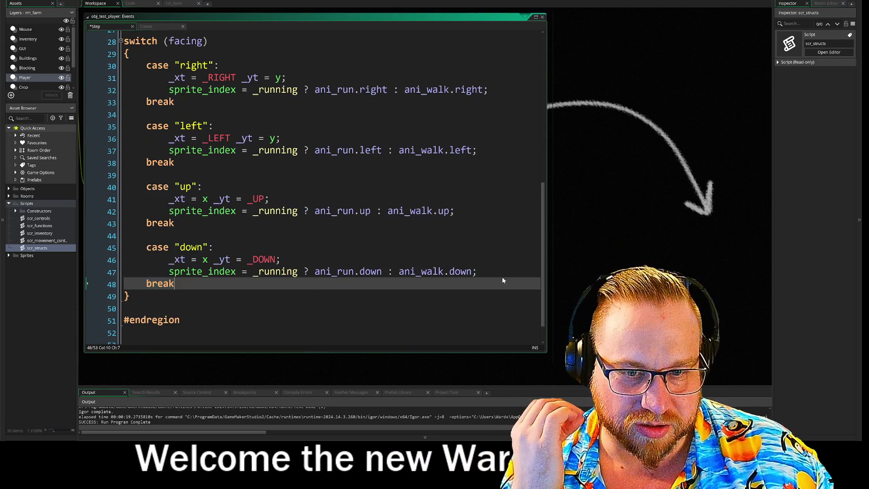
{"action": "left_click_drag", "start_coordinate": [253, 90], "coordinate": [489, 89]}
{"action": "left_click", "coordinate": [175, 162]}
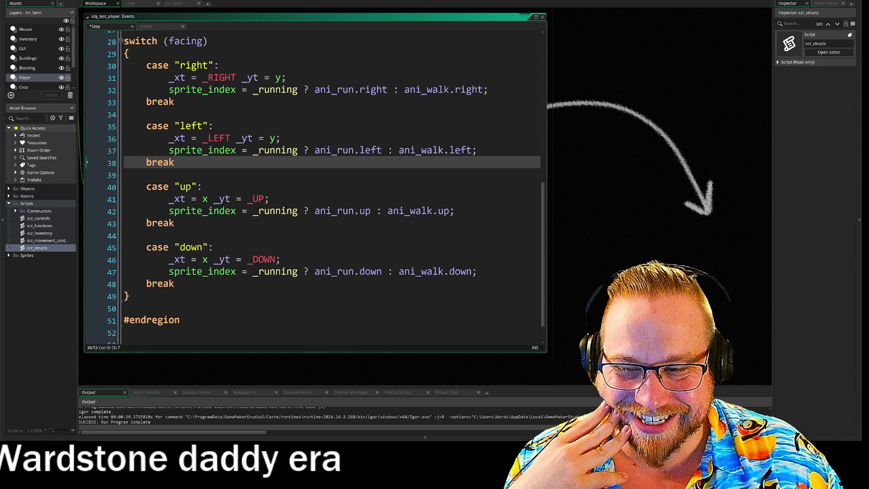
{"action": "left_click", "coordinate": [147, 187]}
{"action": "left_click", "coordinate": [146, 175]}
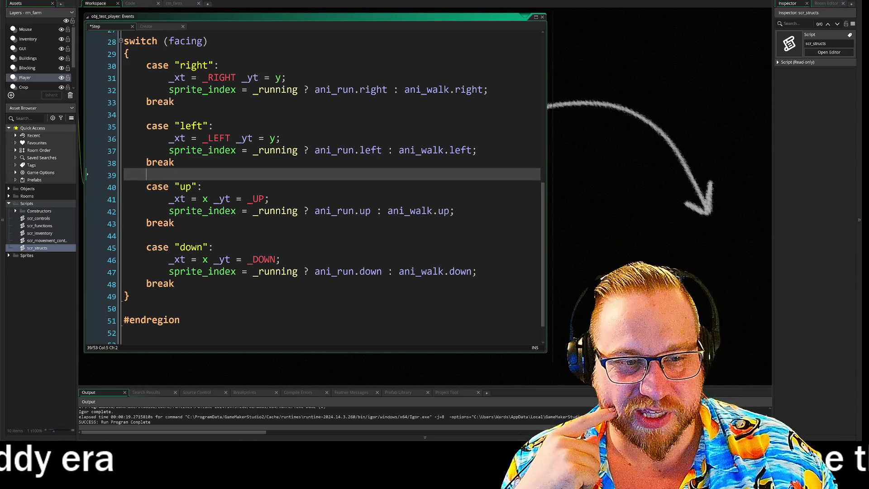
{"action": "left_click", "coordinate": [146, 247]}
{"action": "left_click", "coordinate": [146, 235]}
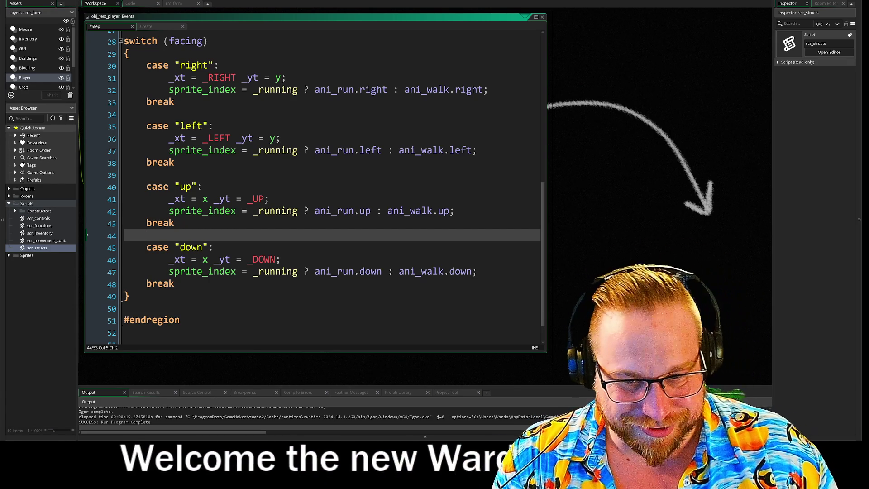
{"action": "left_click", "coordinate": [124, 308]}
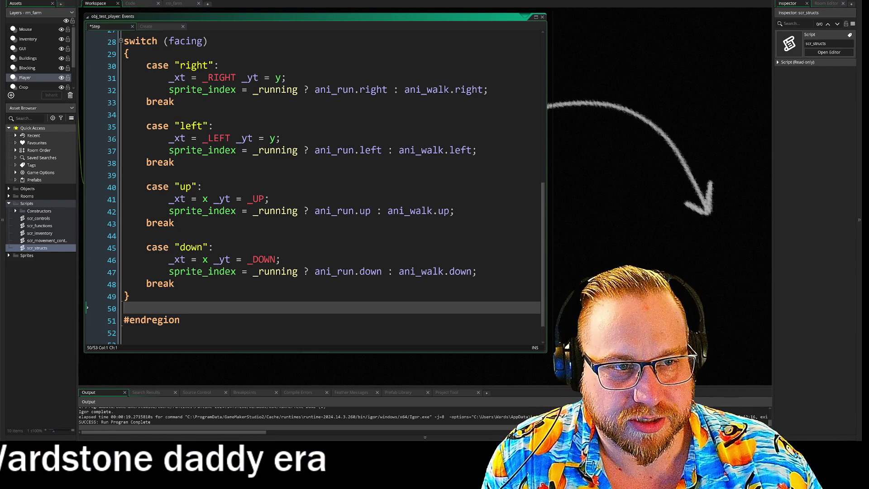
{"action": "scroll", "coordinate": [312, 181], "scroll_direction": "down", "scroll_amount": 1}
{"action": "scroll", "coordinate": [312, 181], "scroll_direction": "up", "scroll_amount": 2}
{"action": "scroll", "coordinate": [312, 181], "scroll_direction": "down", "scroll_amount": 1}
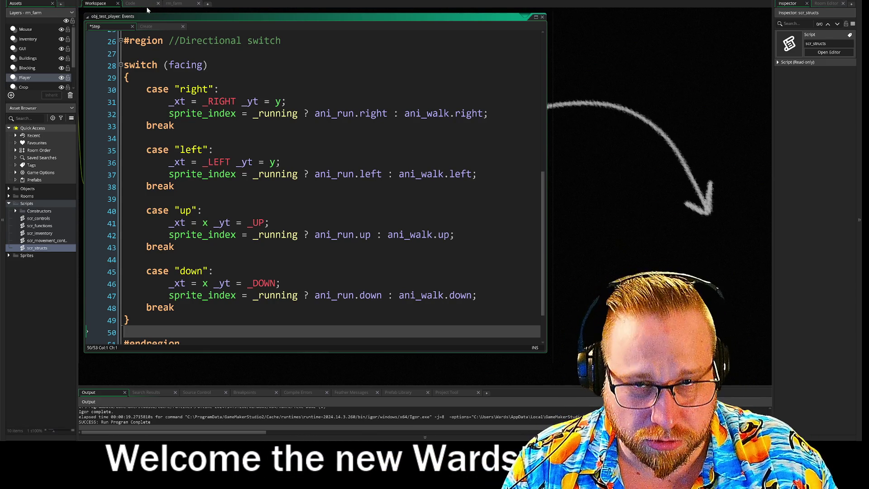
{"action": "left_click", "coordinate": [139, 7]}
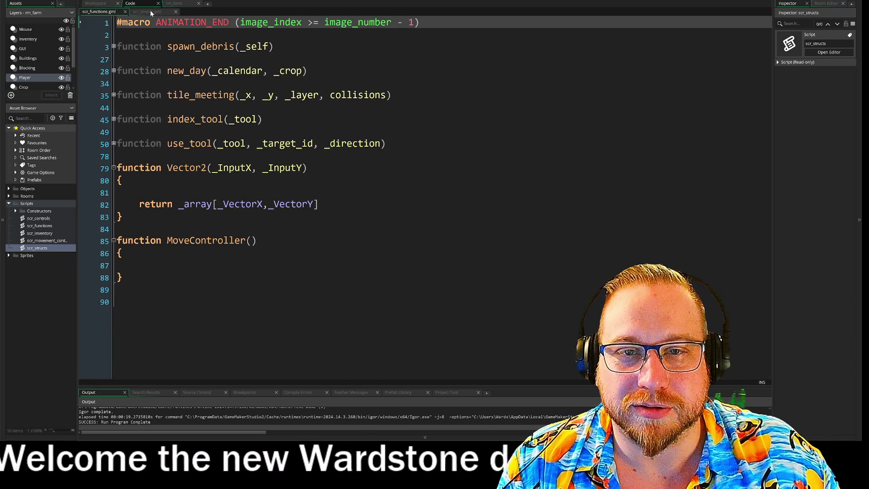
Step: In scr_structs, fold the walk and run animation structs and the Animation, Produce and Seed Structs regions
{"action": "left_click", "coordinate": [149, 12]}
{"action": "left_click", "coordinate": [113, 59]}
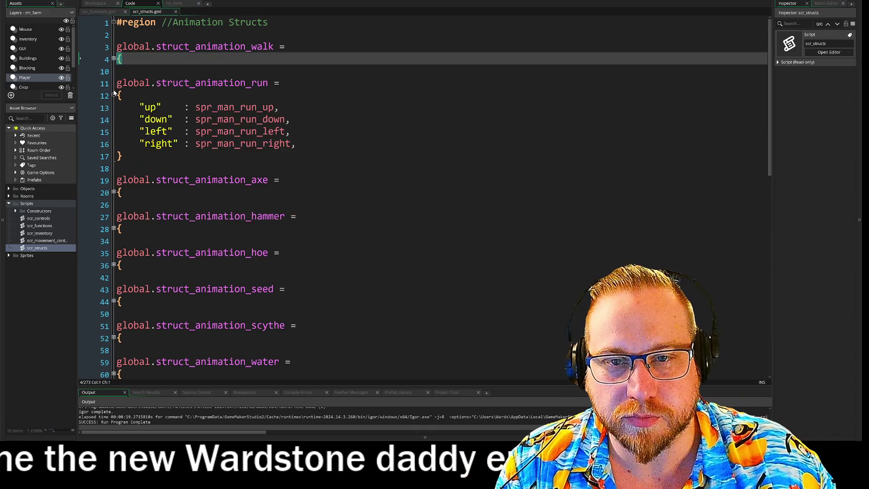
{"action": "left_click", "coordinate": [114, 95]}
{"action": "scroll", "coordinate": [276, 158], "scroll_direction": "down", "scroll_amount": 2}
{"action": "scroll", "coordinate": [276, 159], "scroll_direction": "up", "scroll_amount": 2}
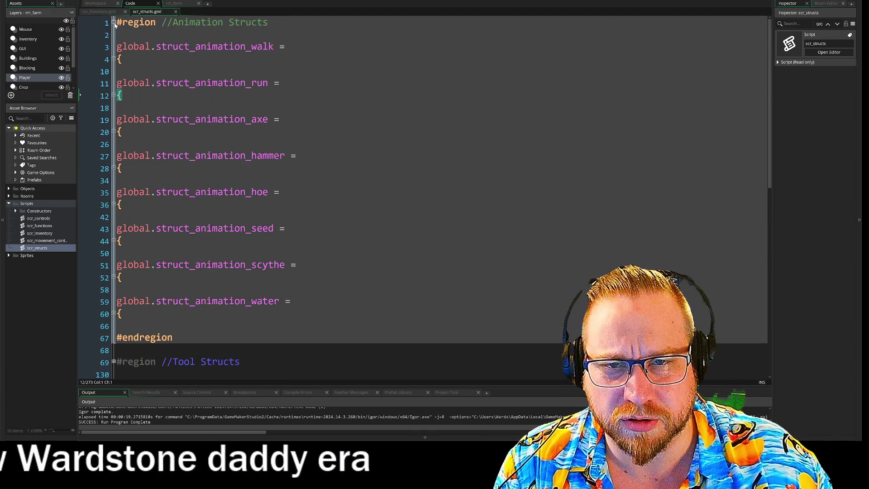
{"action": "left_click", "coordinate": [113, 22]}
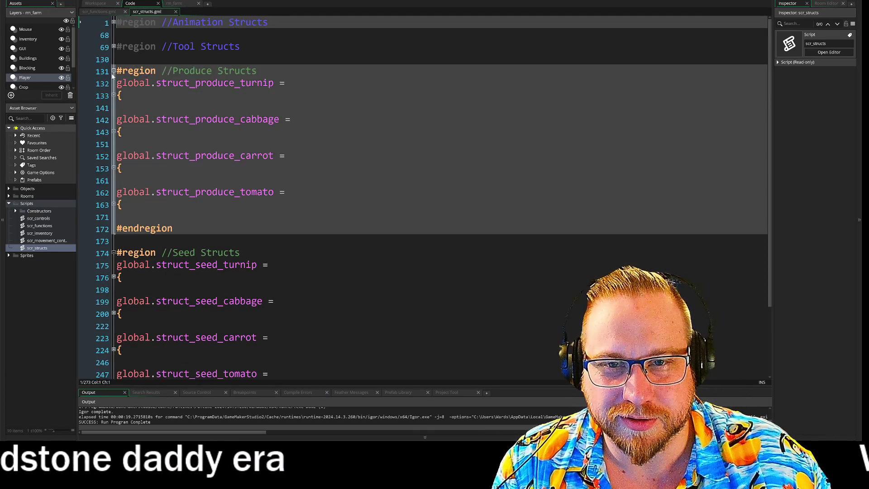
{"action": "left_click", "coordinate": [114, 71]}
{"action": "left_click", "coordinate": [113, 95]}
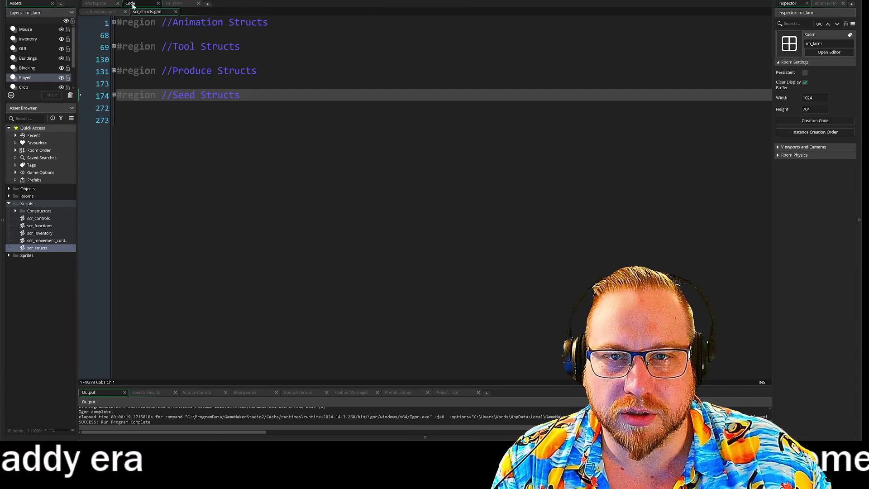
{"action": "left_click", "coordinate": [95, 3]}
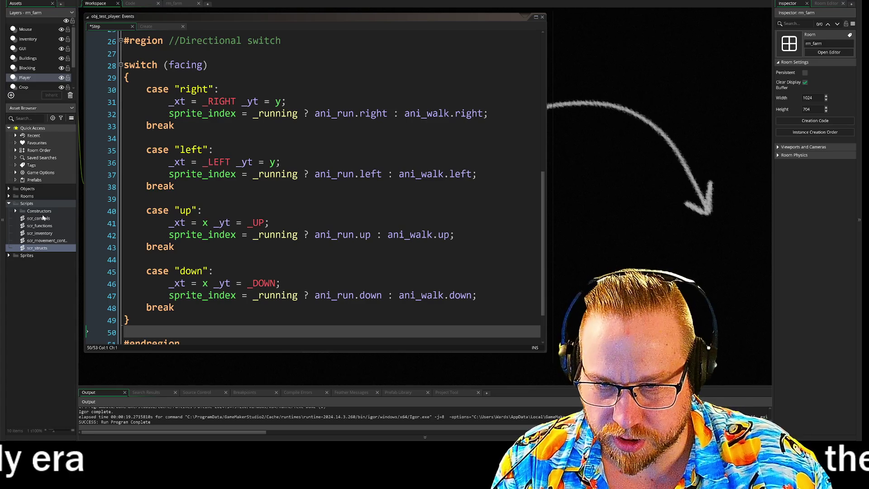
Step: Look through the scr_controls, scr_functions, scr_inventory and movement controller scripts, closing them afterwards
{"action": "double_click", "coordinate": [36, 219]}
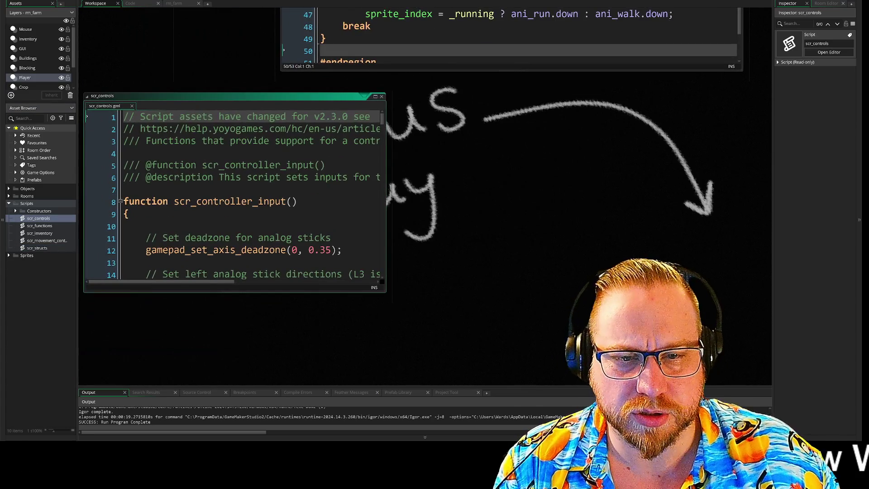
{"action": "left_click", "coordinate": [382, 97]}
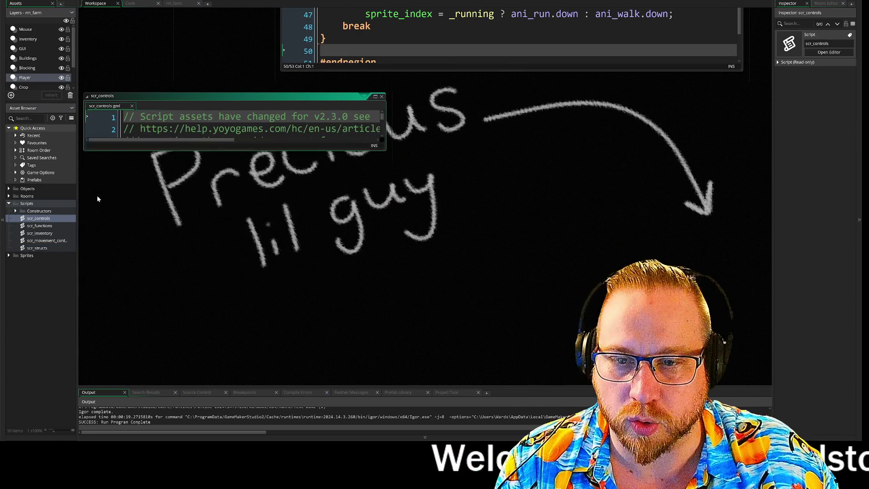
{"action": "double_click", "coordinate": [42, 227]}
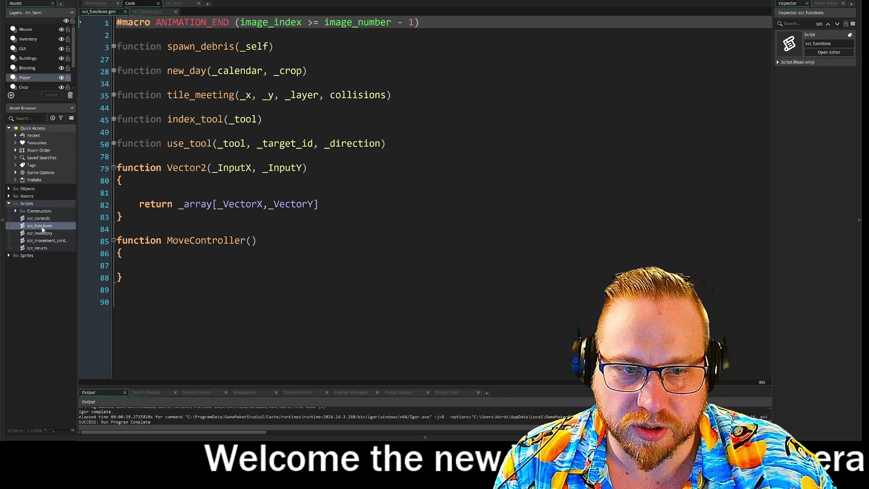
{"action": "double_click", "coordinate": [37, 233]}
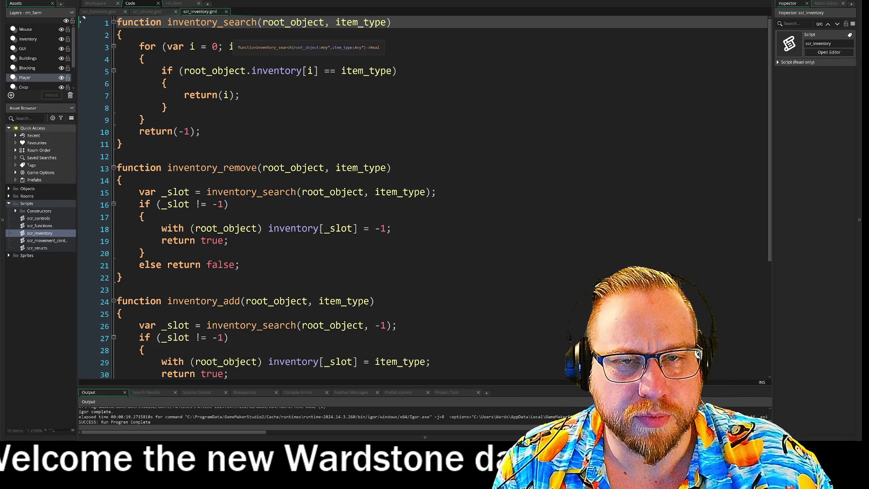
{"action": "scroll", "coordinate": [316, 181], "scroll_direction": "down", "scroll_amount": 4}
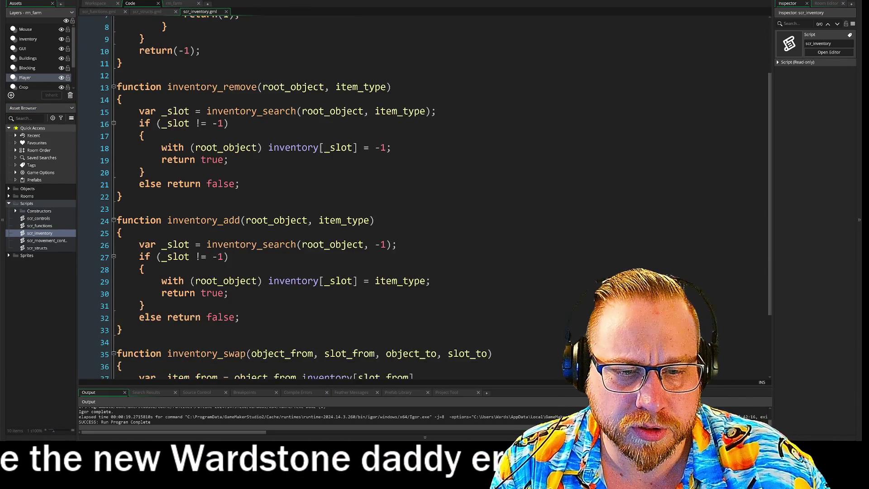
{"action": "left_click", "coordinate": [227, 12]}
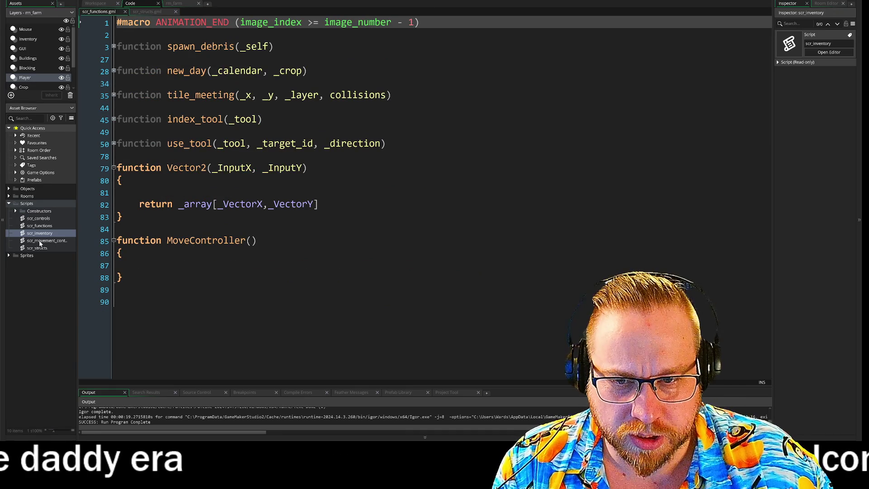
{"action": "double_click", "coordinate": [39, 241]}
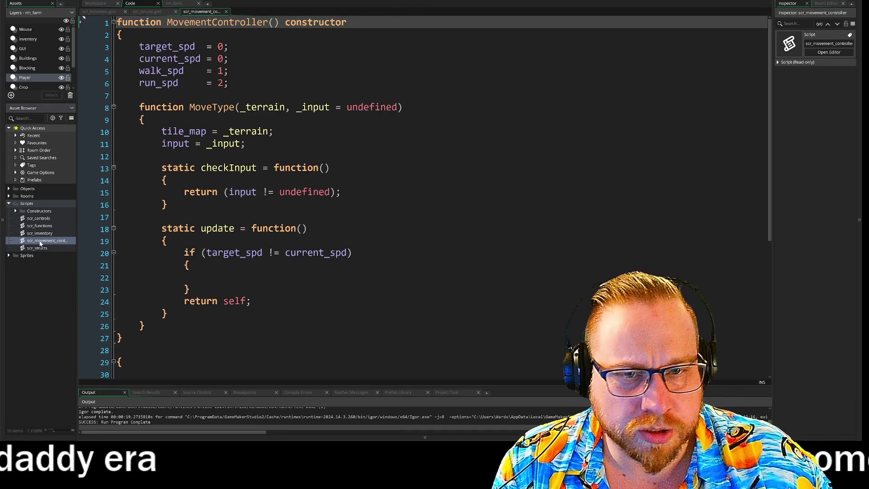
{"action": "left_click", "coordinate": [225, 12]}
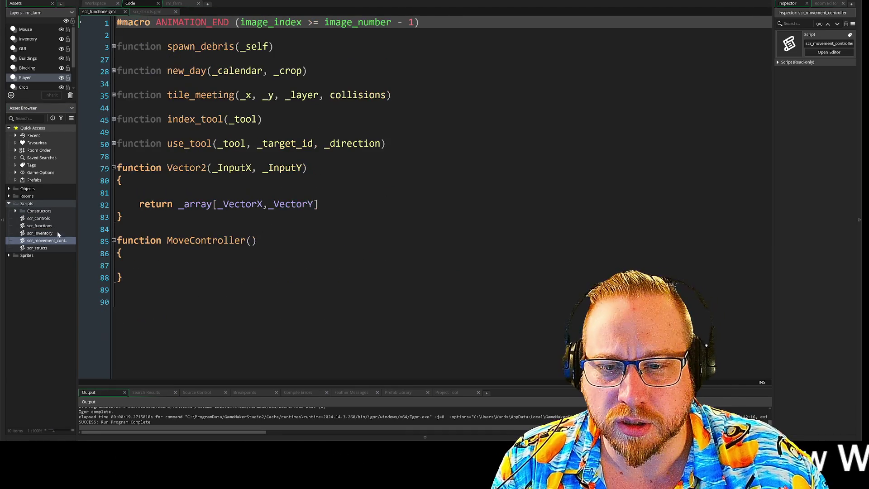
Step: Expand the Constructors group and open scr_classes, scr_produce_types, scr_seed_types and scr_tool_types
{"action": "left_click", "coordinate": [16, 211]}
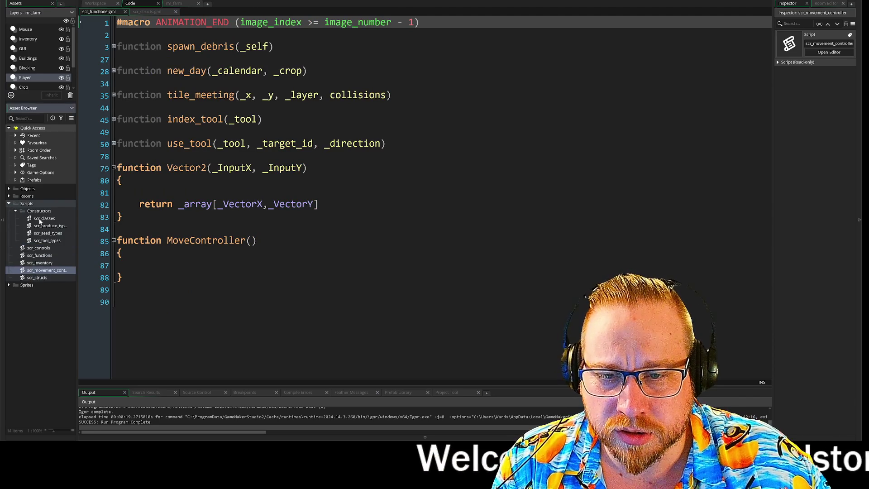
{"action": "double_click", "coordinate": [44, 219]}
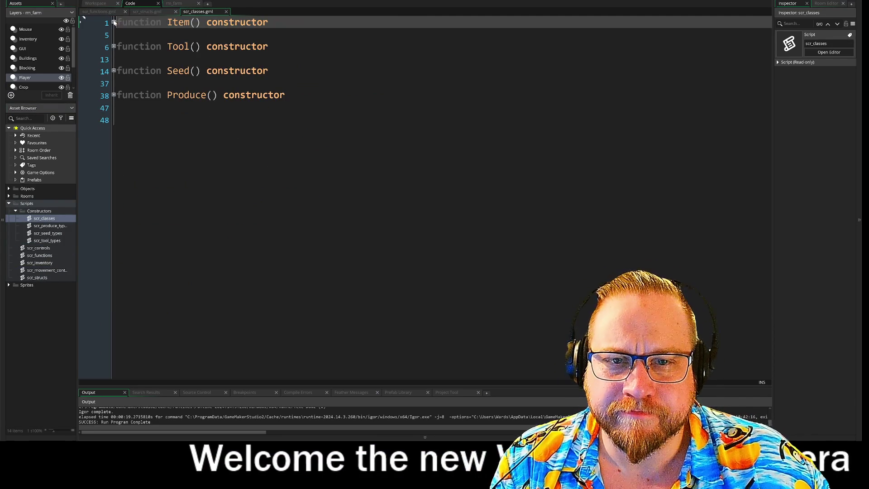
{"action": "double_click", "coordinate": [48, 226]}
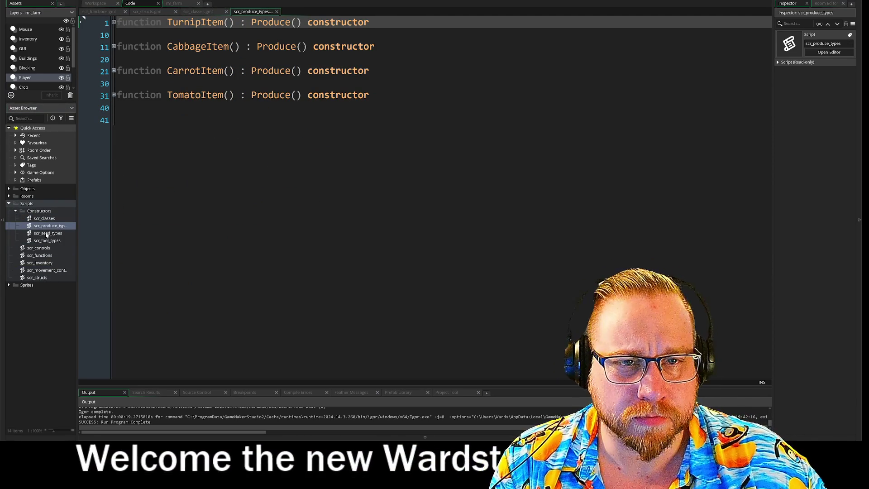
{"action": "double_click", "coordinate": [47, 233]}
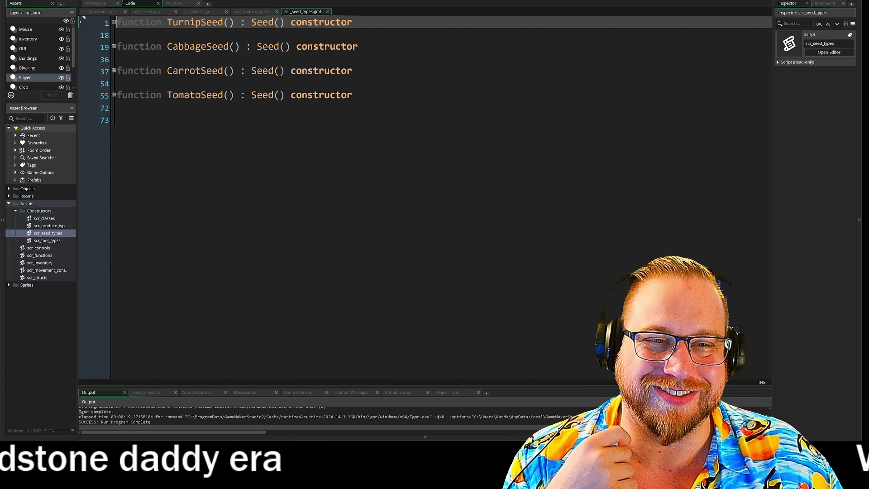
{"action": "double_click", "coordinate": [34, 239]}
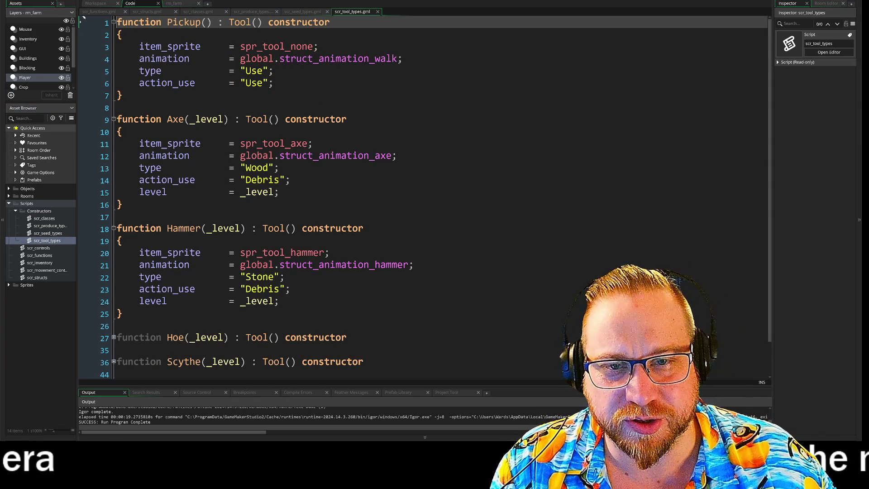
Step: Fold the Hoe and Hammer constructor bodies in scr_tool_types, then switch to scr_seed_types
{"action": "left_click", "coordinate": [80, 107]}
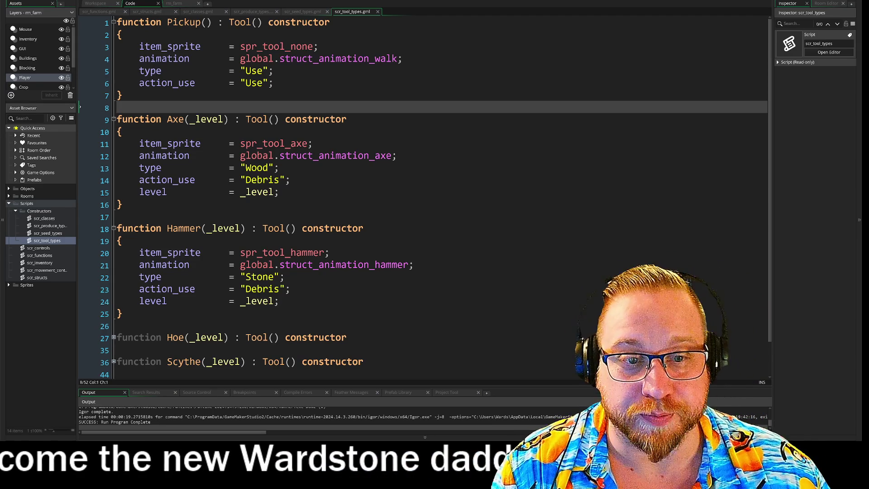
{"action": "scroll", "coordinate": [423, 195], "scroll_direction": "down", "scroll_amount": 2}
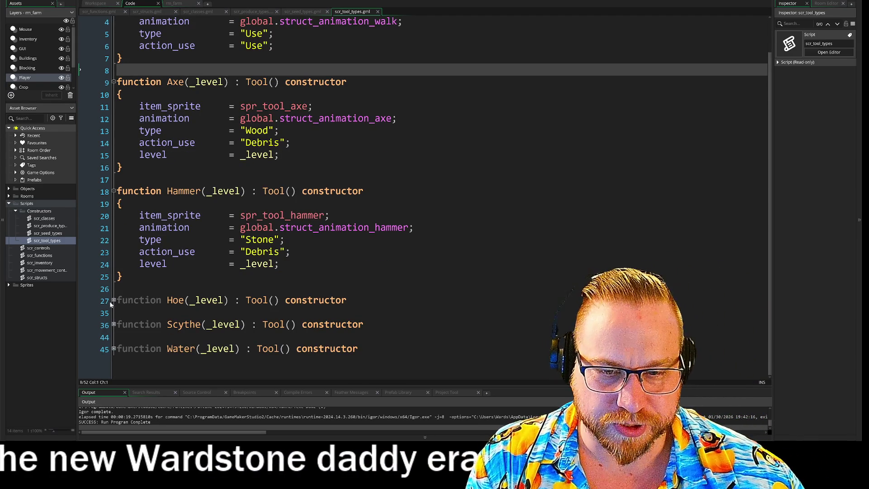
{"action": "left_click", "coordinate": [82, 300]}
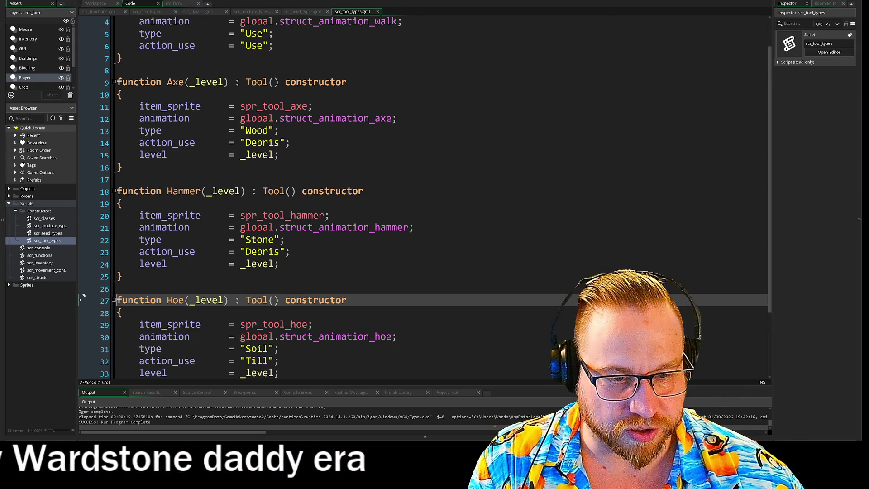
{"action": "scroll", "coordinate": [113, 258], "scroll_direction": "down", "scroll_amount": 2}
{"action": "left_click", "coordinate": [113, 256]}
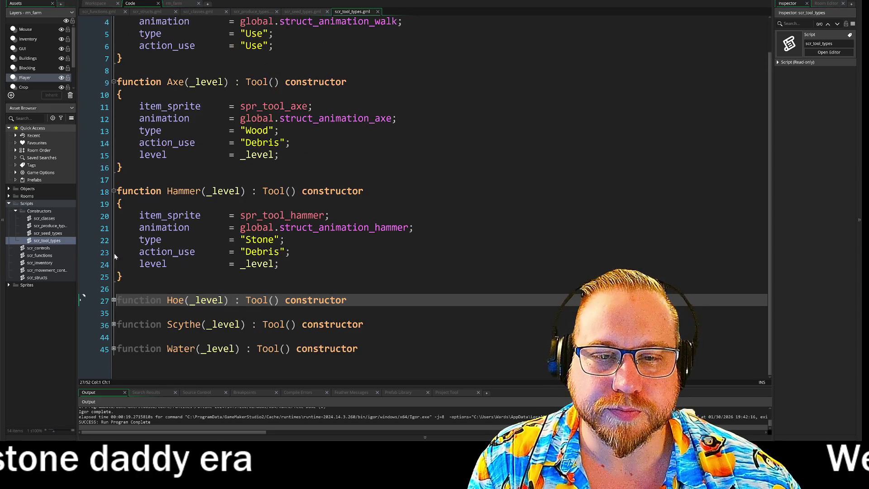
{"action": "left_click", "coordinate": [114, 191]}
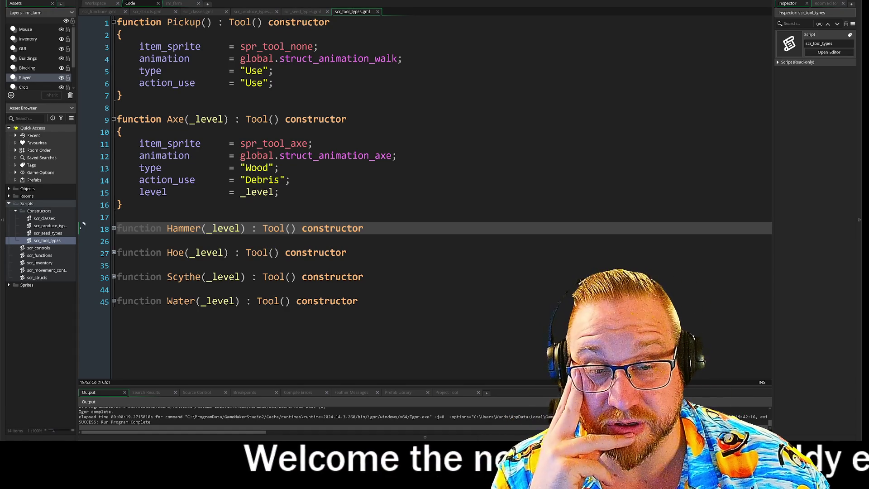
{"action": "left_click", "coordinate": [323, 13]}
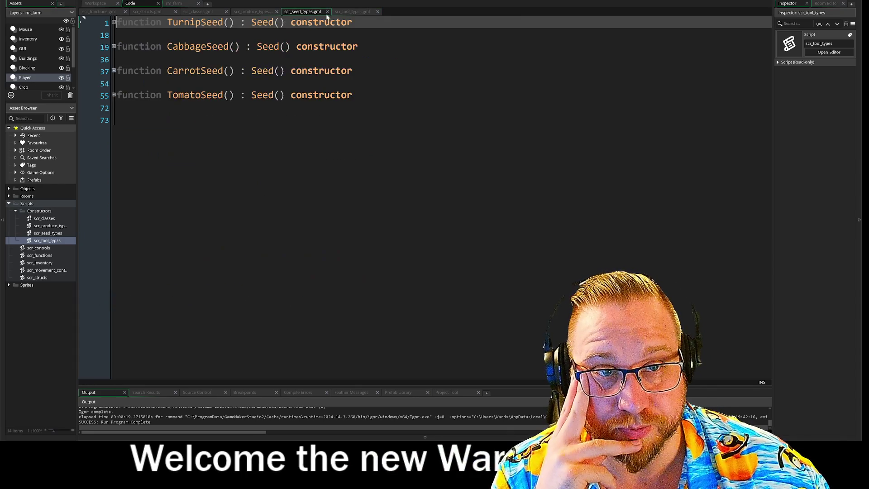
Step: Close the scr_seed_types and scr_produce_types tabs and flip through tool types, classes and structs
{"action": "left_click", "coordinate": [325, 13]}
{"action": "left_click", "coordinate": [263, 13]}
{"action": "left_click", "coordinate": [276, 12]}
{"action": "left_click", "coordinate": [198, 11]}
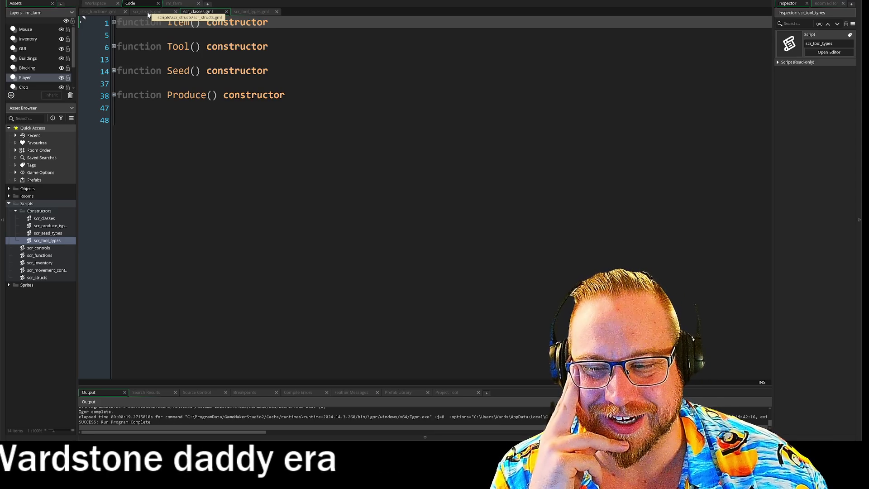
{"action": "left_click", "coordinate": [147, 12]}
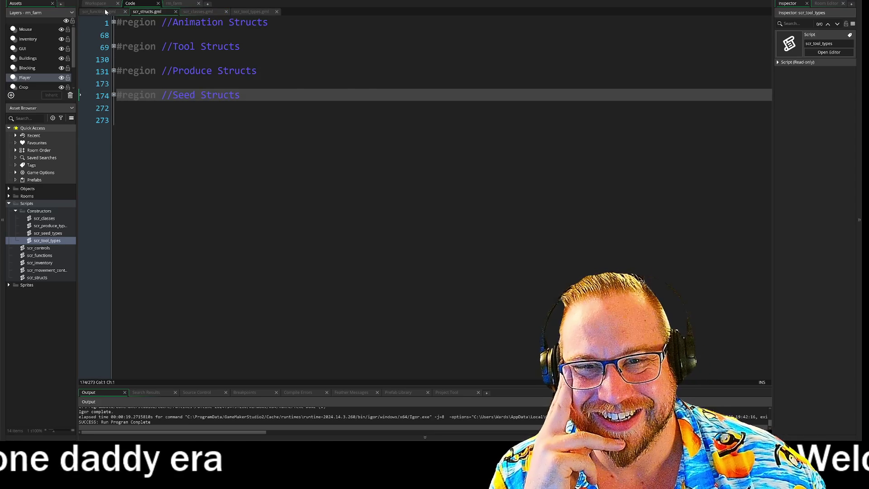
Step: Fold the Vector2 and MoveController functions in scr_functions, then return to the workspace with the player code
{"action": "left_click", "coordinate": [104, 12]}
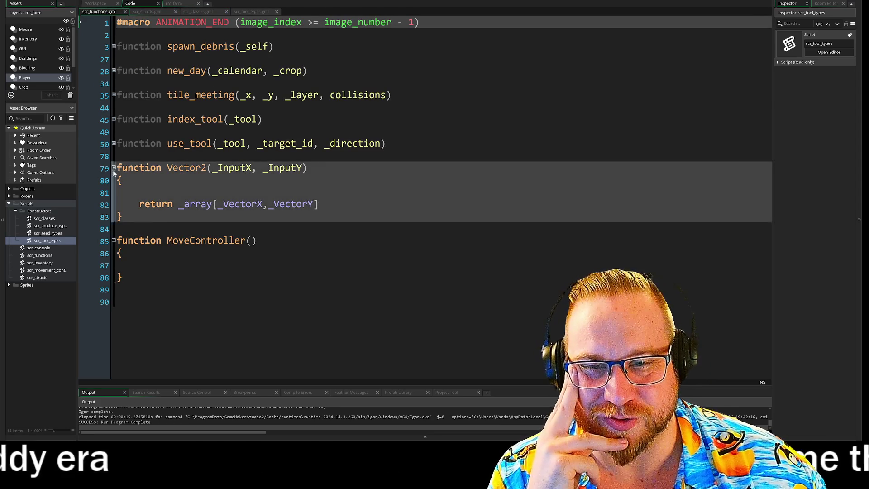
{"action": "left_click", "coordinate": [114, 168]}
{"action": "left_click", "coordinate": [113, 192]}
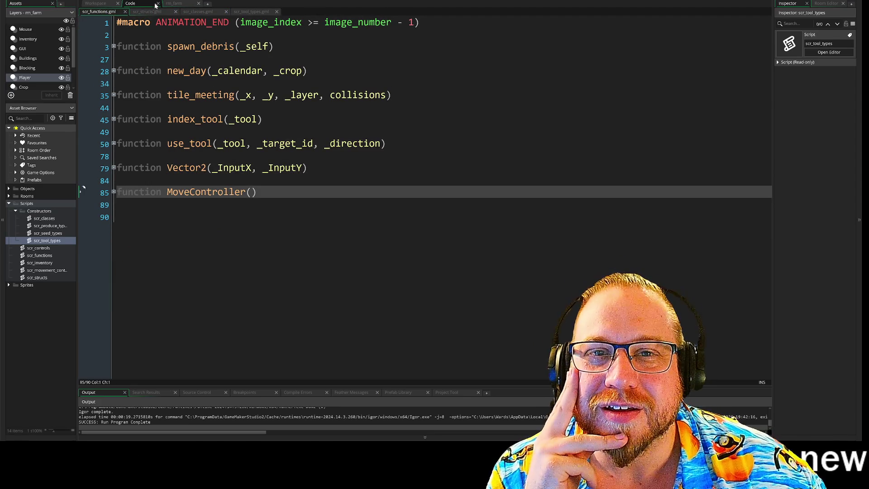
{"action": "left_click", "coordinate": [156, 4]}
{"action": "left_click", "coordinate": [96, 4]}
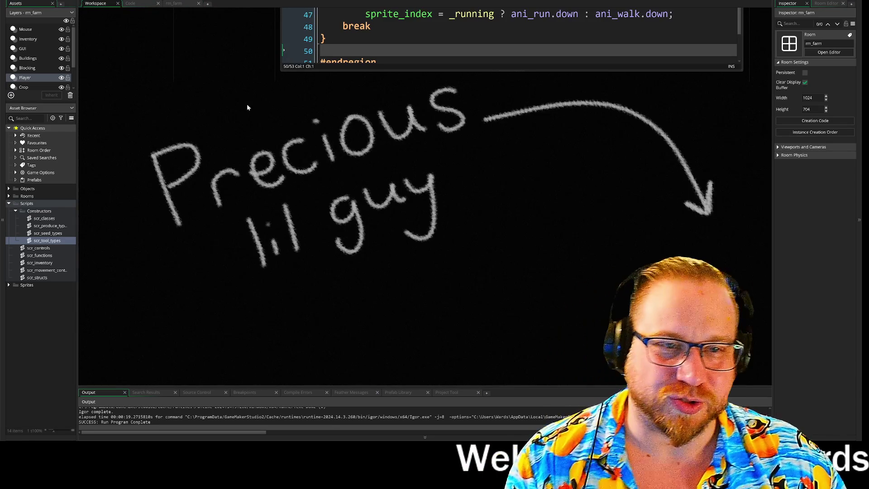
Step: Add a blank line after the down case's sprite_index line in the player's Step switch
{"action": "scroll", "coordinate": [250, 86], "scroll_direction": "up", "scroll_amount": 2}
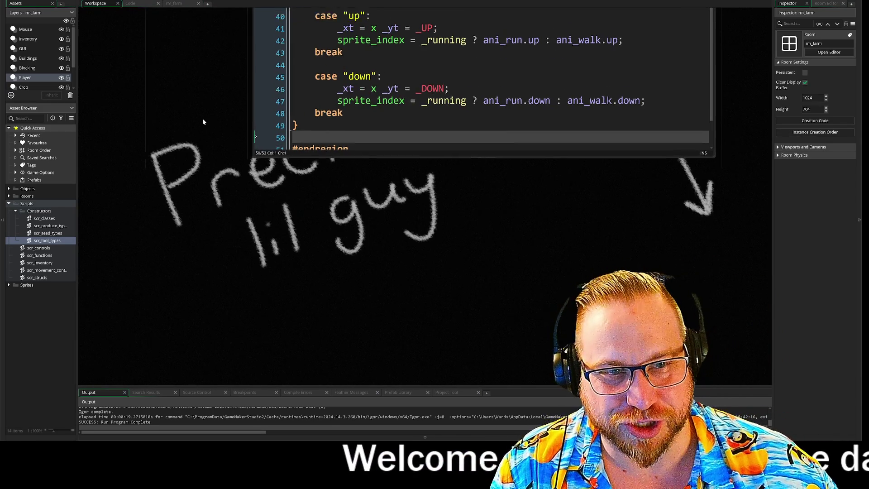
{"action": "scroll", "coordinate": [217, 93], "scroll_direction": "up", "scroll_amount": 5}
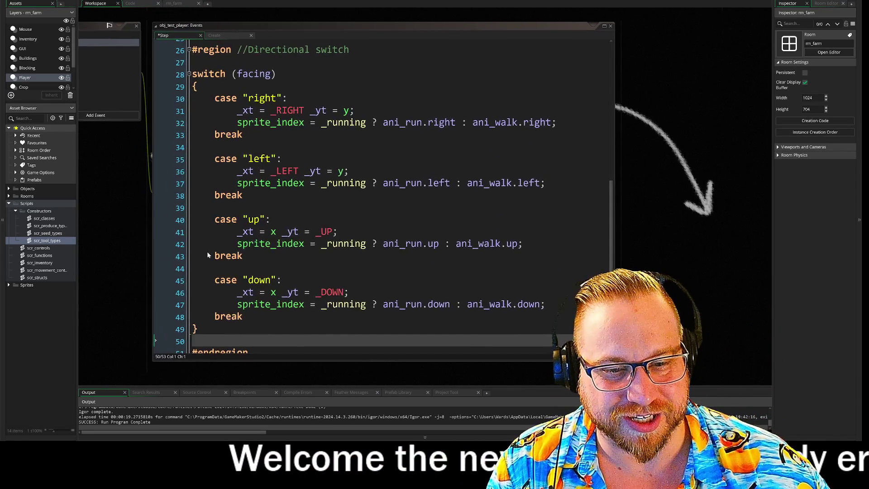
{"action": "scroll", "coordinate": [164, 237], "scroll_direction": "down", "scroll_amount": 2}
{"action": "scroll", "coordinate": [99, 192], "scroll_direction": "right", "scroll_amount": 1}
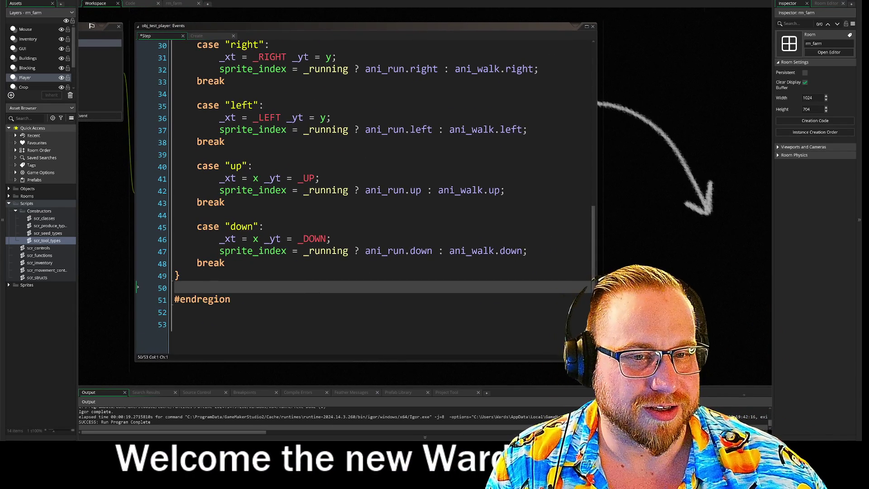
{"action": "left_click", "coordinate": [177, 227]}
{"action": "scroll", "coordinate": [347, 192], "scroll_direction": "left", "scroll_amount": 3}
{"action": "scroll", "coordinate": [421, 181], "scroll_direction": "right", "scroll_amount": 1}
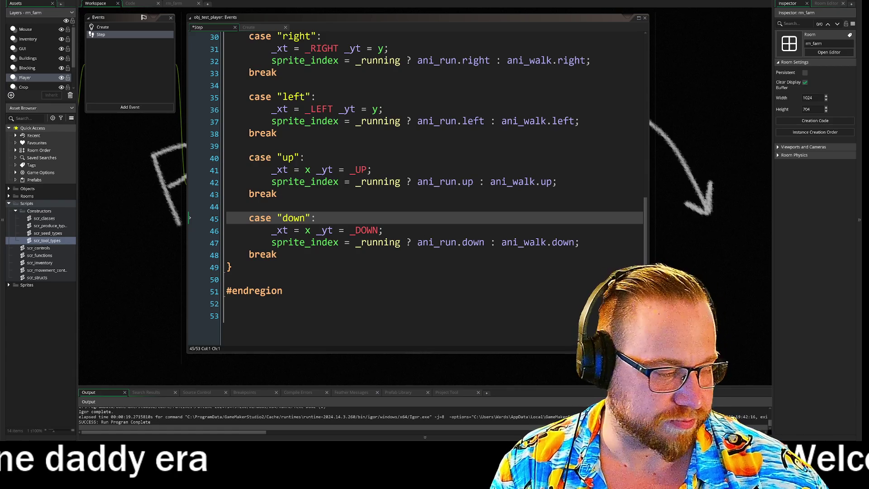
{"action": "left_click", "coordinate": [581, 242]}
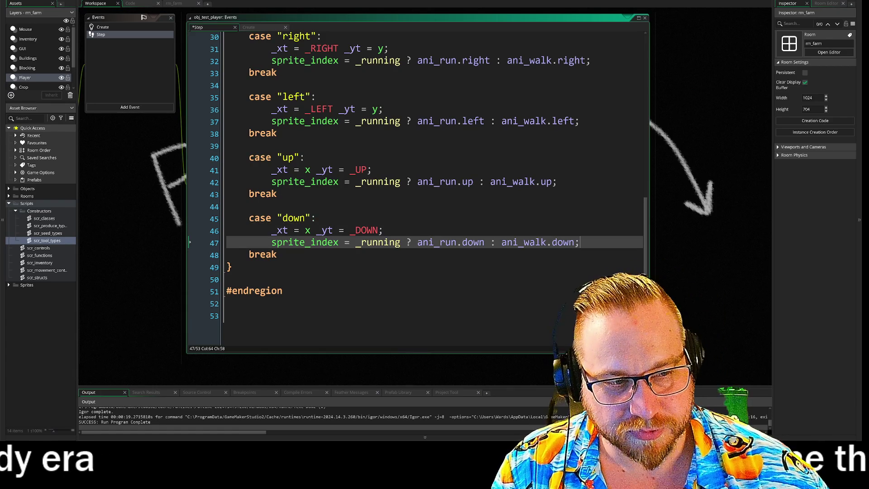
{"action": "type", "text": "]\\"}
{"action": "key", "text": "Return"}
{"action": "left_click", "coordinate": [591, 242]}
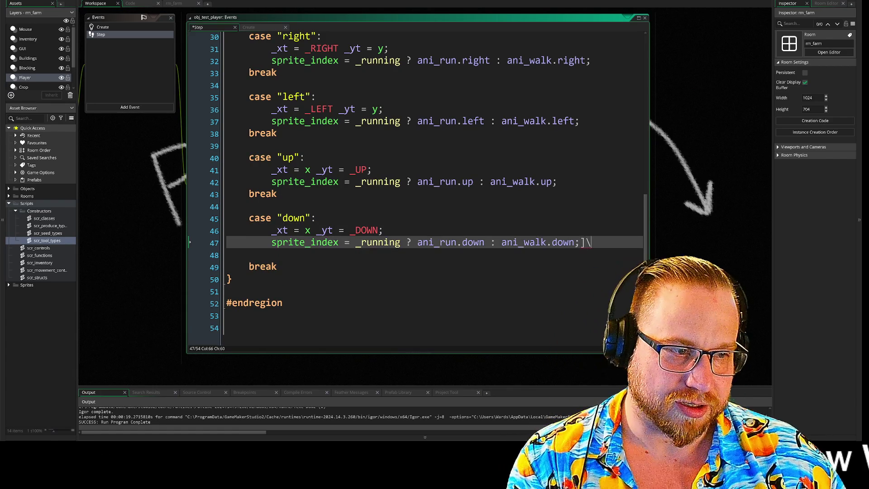
Step: Add blank lines before the break in the up, left and right cases
{"action": "left_click", "coordinate": [556, 181]}
{"action": "key", "text": "Return"}
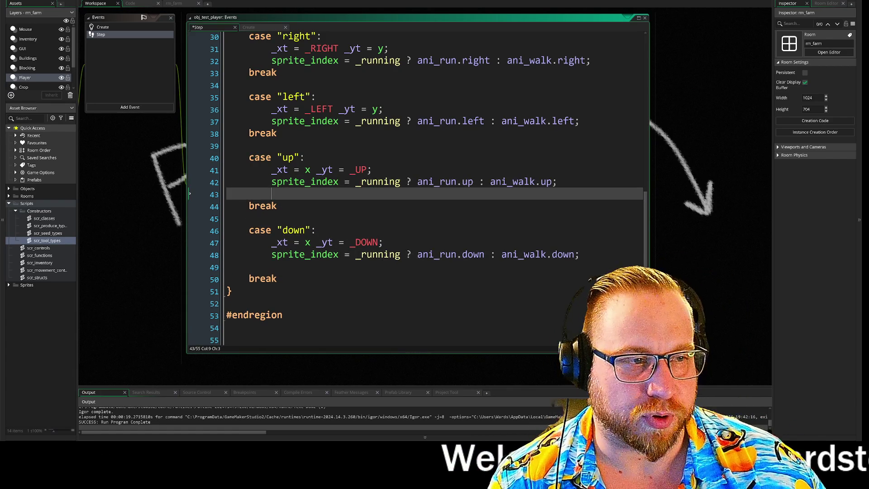
{"action": "left_click", "coordinate": [579, 120]}
{"action": "key", "text": "Return"}
{"action": "left_click", "coordinate": [590, 60]}
{"action": "key", "text": "Return"}
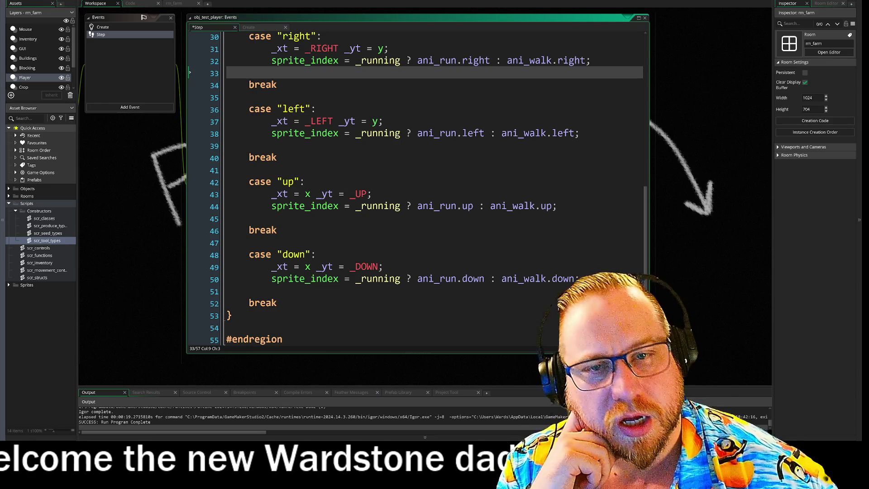
{"action": "left_click", "coordinate": [143, 194]}
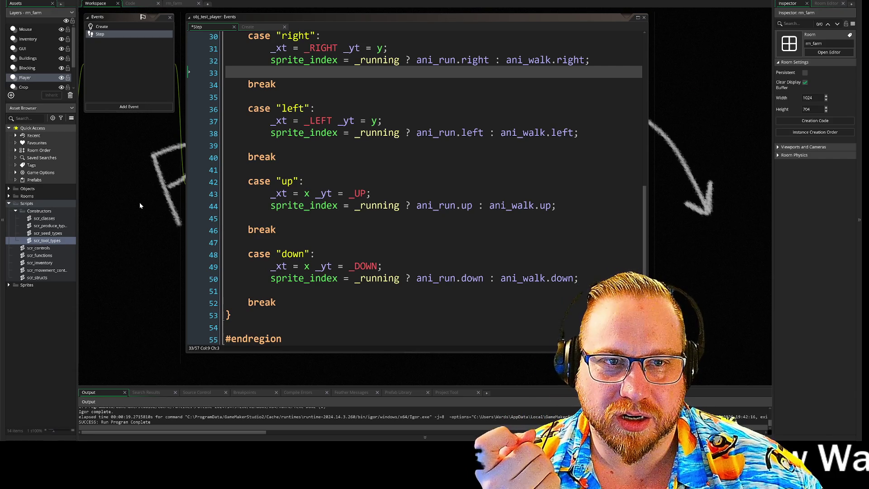
{"action": "scroll", "coordinate": [367, 224], "scroll_direction": "up", "scroll_amount": 2}
{"action": "scroll", "coordinate": [367, 224], "scroll_direction": "down", "scroll_amount": 1}
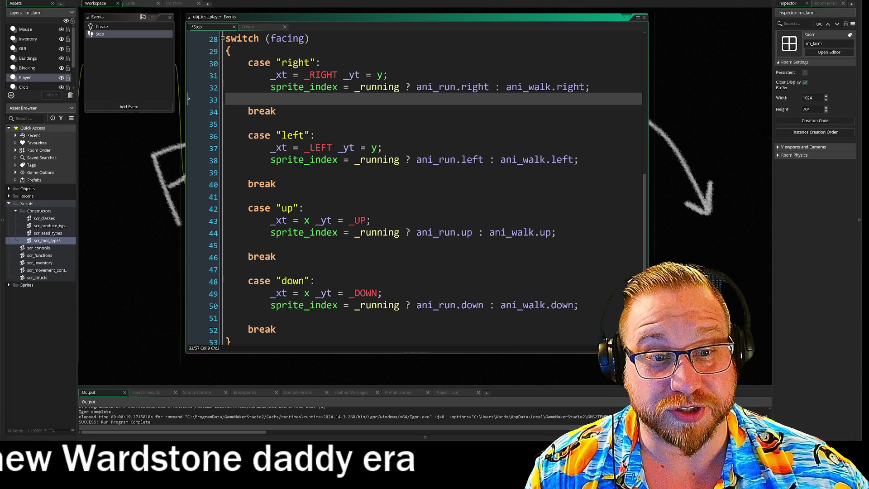
Step: Step through the left case's lines, then move to blank line 51 in the down case
{"action": "left_click", "coordinate": [289, 172]}
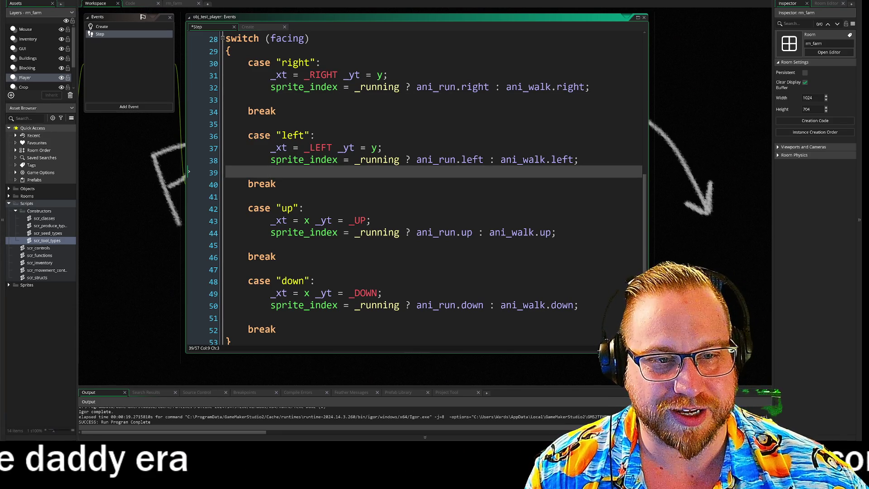
{"action": "key", "text": "Up"}
{"action": "key", "text": "Up"}
{"action": "key", "text": "Down"}
{"action": "key", "text": "Down"}
{"action": "key", "text": "Down"}
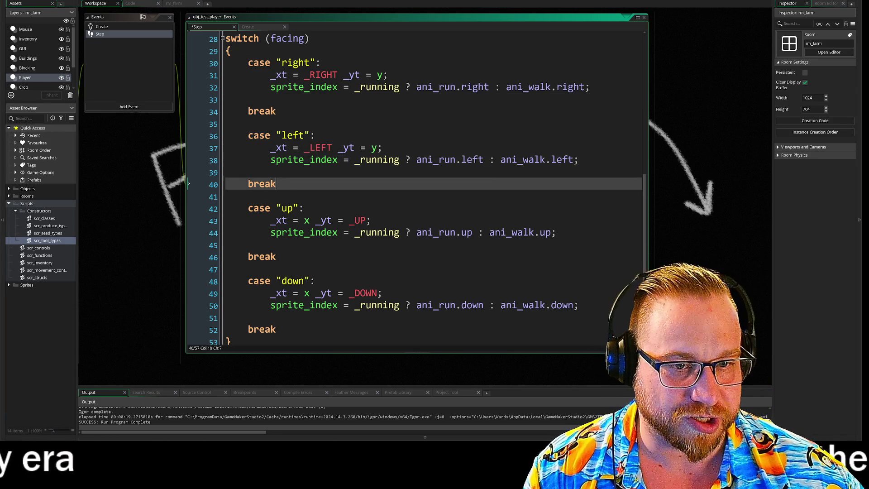
{"action": "key", "text": "Up"}
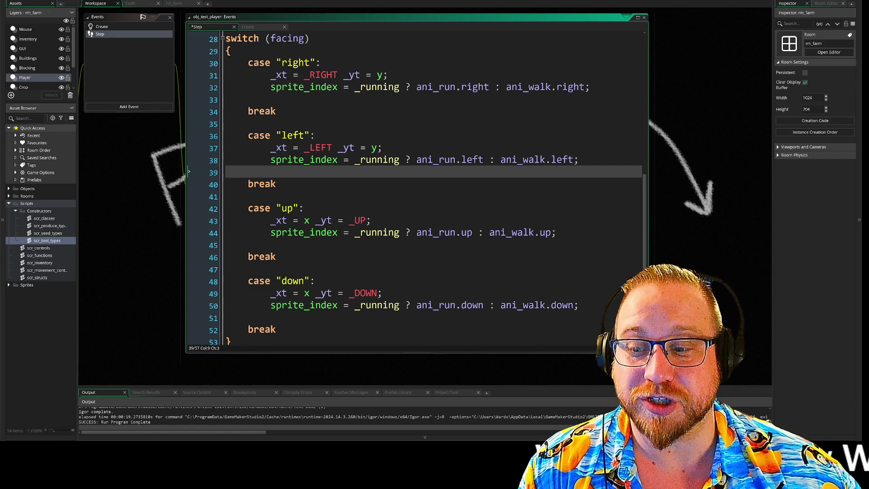
{"action": "key", "text": "Down"}
{"action": "key", "text": "Down"}
{"action": "key", "text": "Down"}
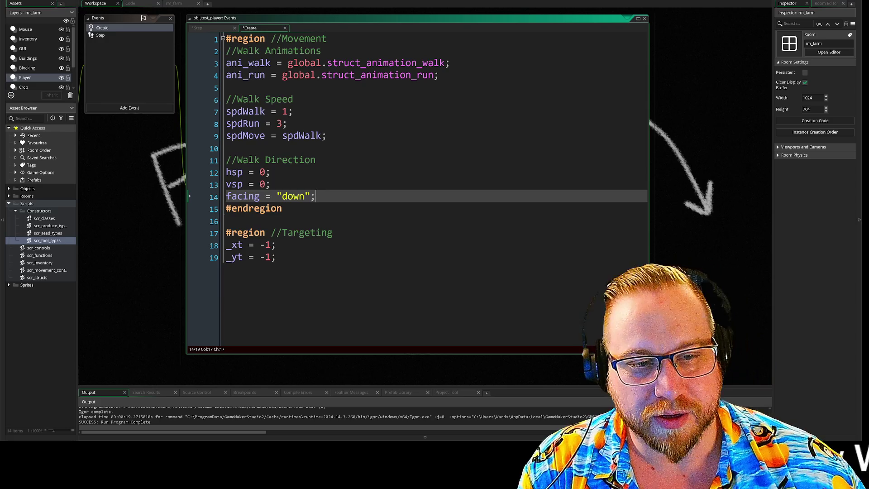
Step: Place the caret after the Create event's vsp line, toggle Insert mode, and reopen the Step event
{"action": "left_click", "coordinate": [271, 184]}
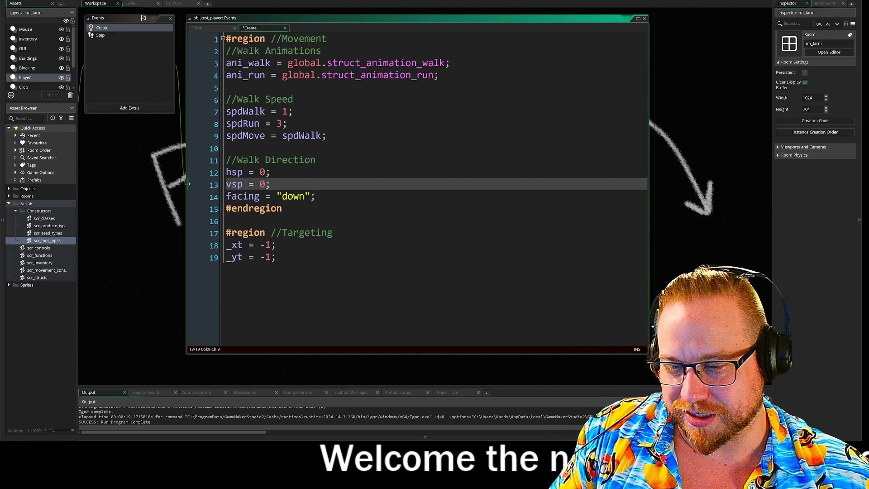
{"action": "key", "text": "Insert"}
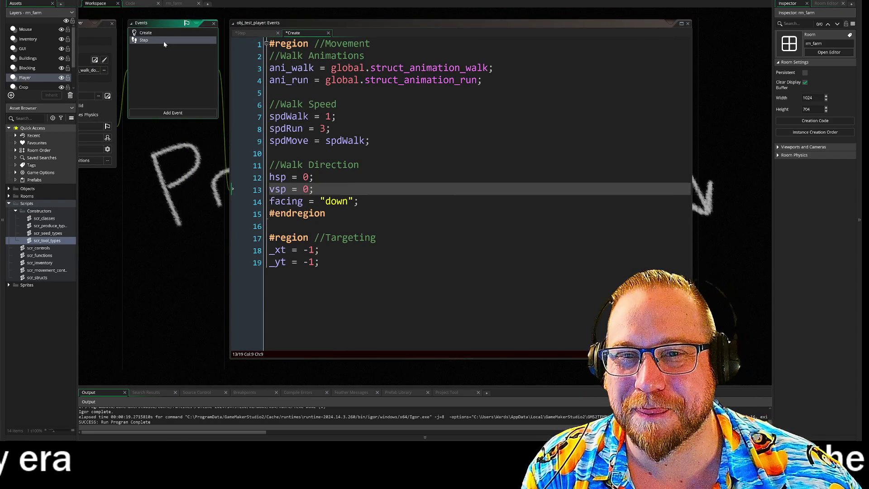
{"action": "left_click", "coordinate": [164, 40]}
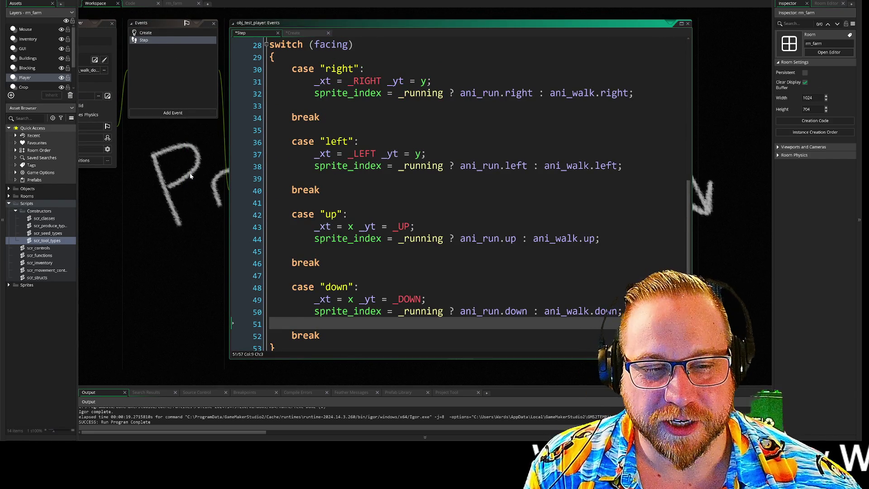
{"action": "scroll", "coordinate": [199, 187], "scroll_direction": "down", "scroll_amount": 1}
{"action": "scroll", "coordinate": [212, 210], "scroll_direction": "up", "scroll_amount": 2}
{"action": "scroll", "coordinate": [205, 199], "scroll_direction": "down", "scroll_amount": 2}
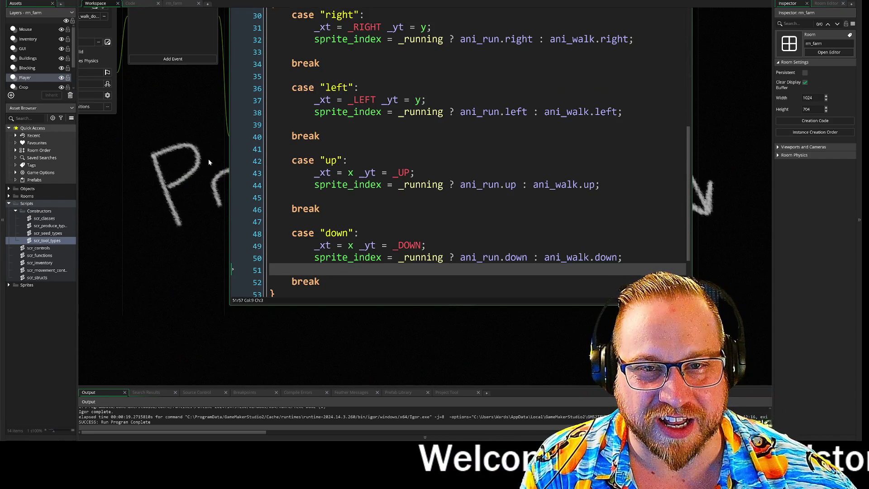
{"action": "scroll", "coordinate": [137, 199], "scroll_direction": "up", "scroll_amount": 2}
{"action": "scroll", "coordinate": [137, 199], "scroll_direction": "right", "scroll_amount": 1}
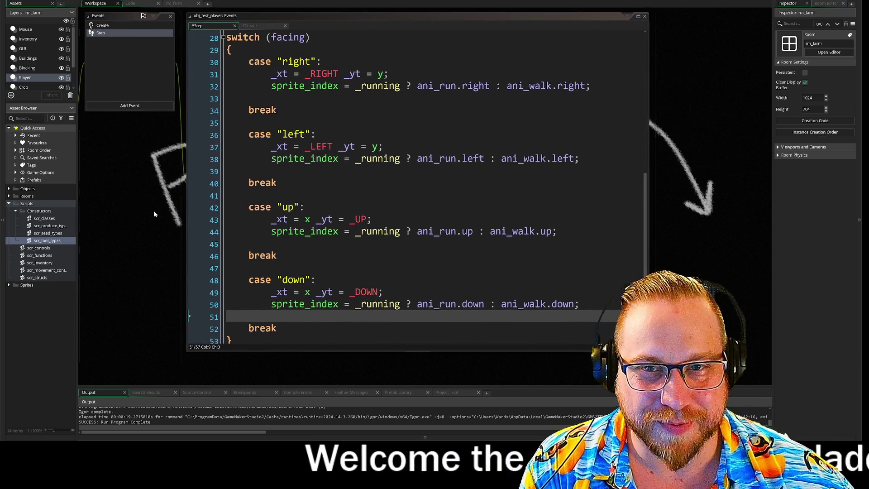
{"action": "scroll", "coordinate": [362, 194], "scroll_direction": "up", "scroll_amount": 2}
{"action": "scroll", "coordinate": [362, 194], "scroll_direction": "down", "scroll_amount": 4}
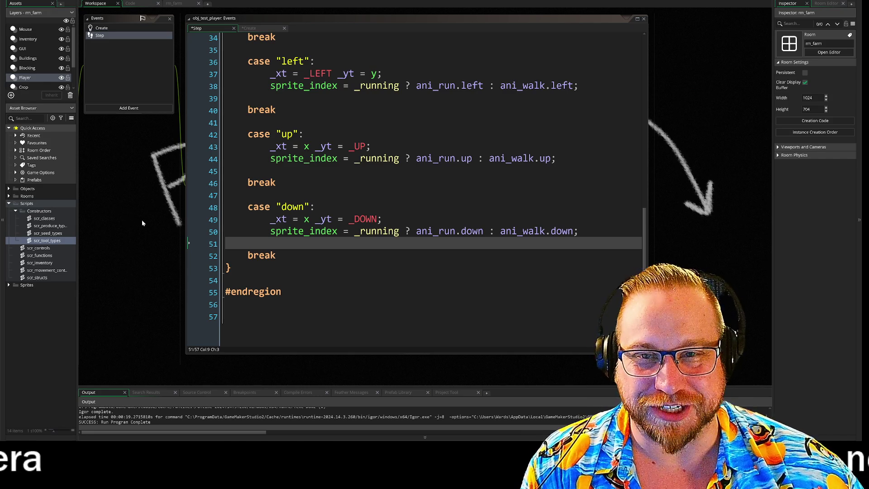
{"action": "scroll", "coordinate": [149, 226], "scroll_direction": "down", "scroll_amount": 1}
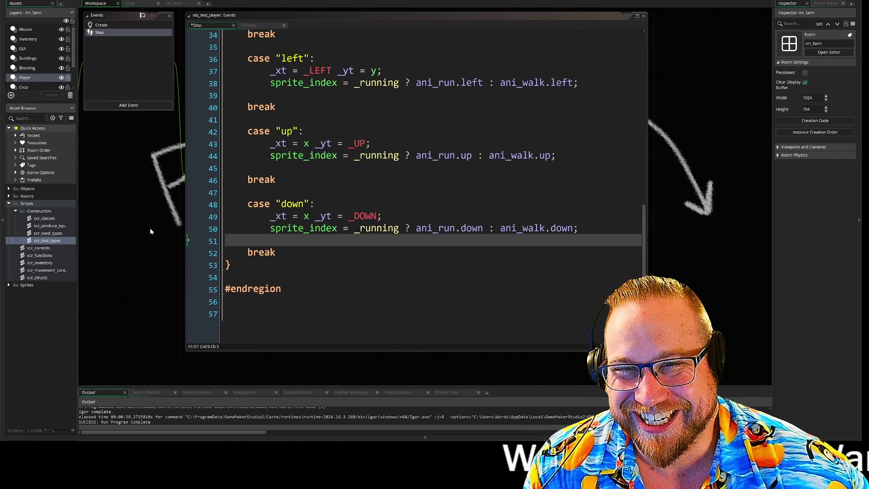
{"action": "scroll", "coordinate": [150, 233], "scroll_direction": "up", "scroll_amount": 1}
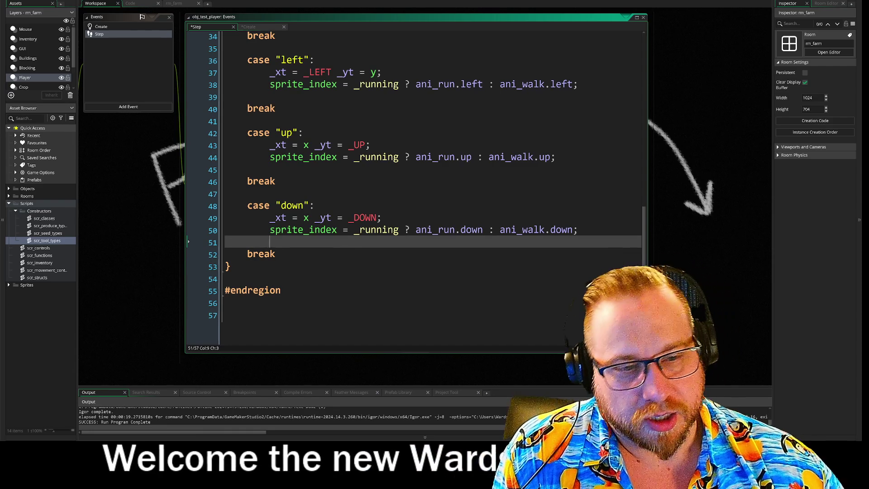
{"action": "left_click_drag", "start_coordinate": [269, 229], "coordinate": [523, 230]}
{"action": "left_click", "coordinate": [270, 242]}
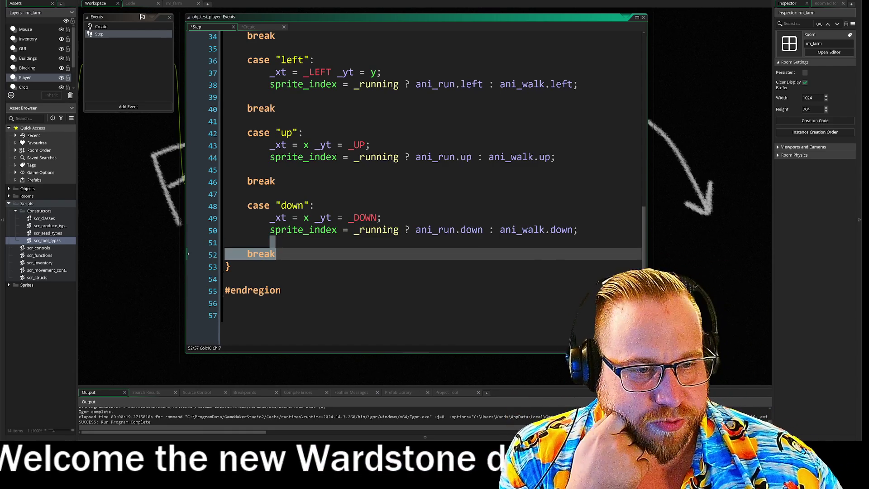
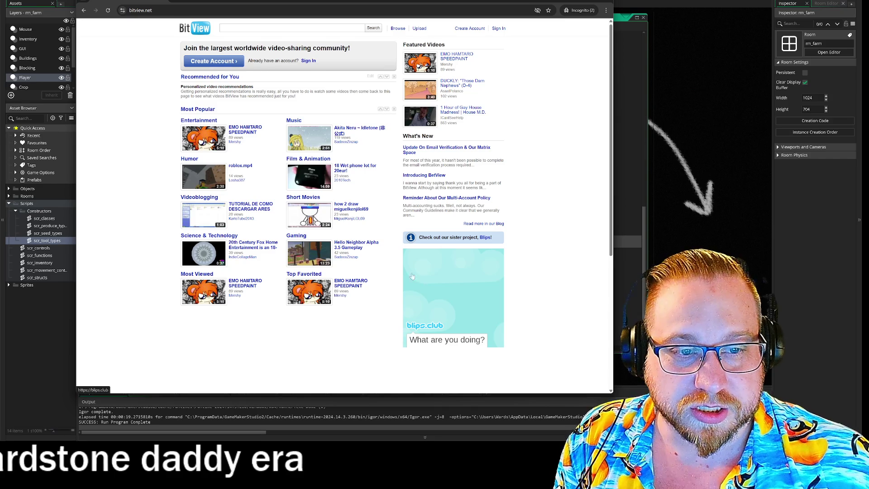
Step: Zoom the BitView homepage to 110%, then highlight the welcome heading and the 119-views count
{"action": "key", "text": "ctrl+equal"}
{"action": "key", "text": "ctrl+equal"}
{"action": "key", "text": "ctrl+minus"}
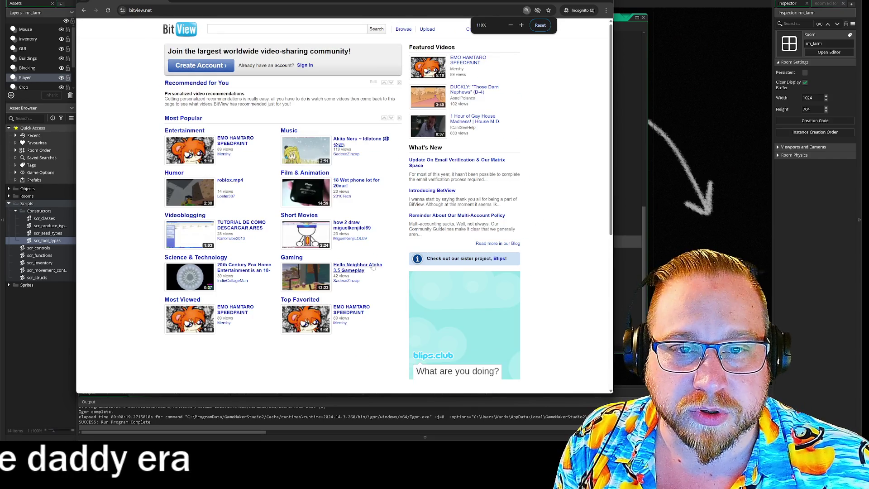
{"action": "left_click_drag", "start_coordinate": [183, 50], "coordinate": [355, 51]}
{"action": "left_click", "coordinate": [576, 121]}
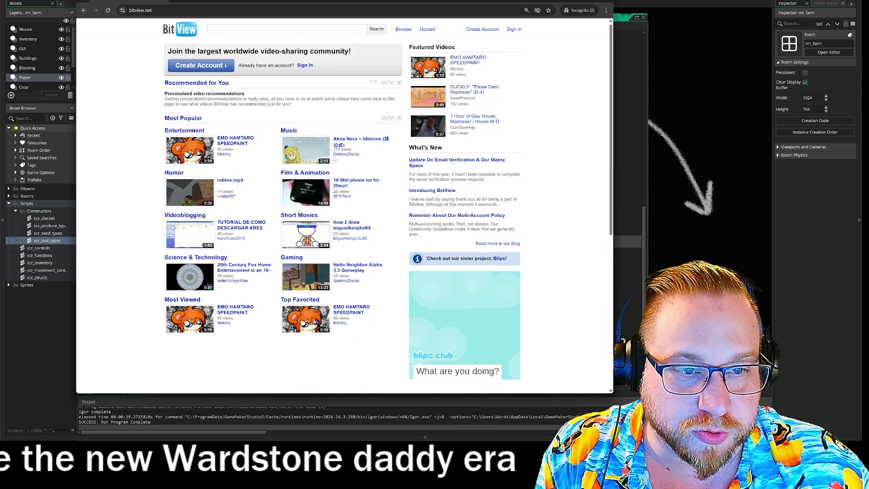
{"action": "left_click_drag", "start_coordinate": [334, 149], "coordinate": [350, 149]}
{"action": "left_click", "coordinate": [561, 187]}
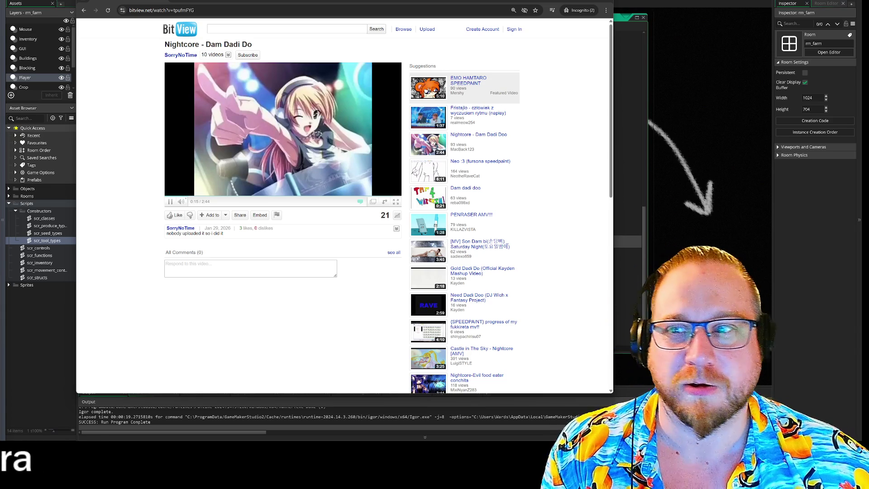
Step: Pause the Dam Dadi Do video and reveal the page's full web address
{"action": "key", "text": "space"}
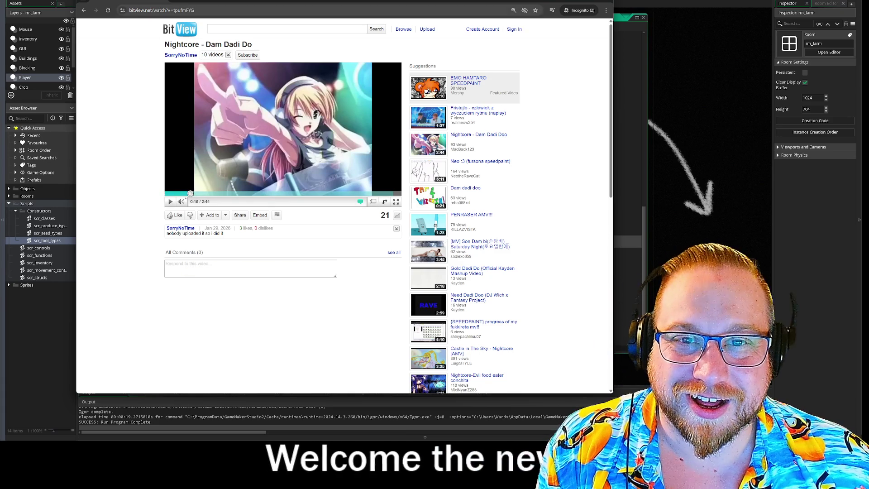
{"action": "left_click", "coordinate": [178, 10]}
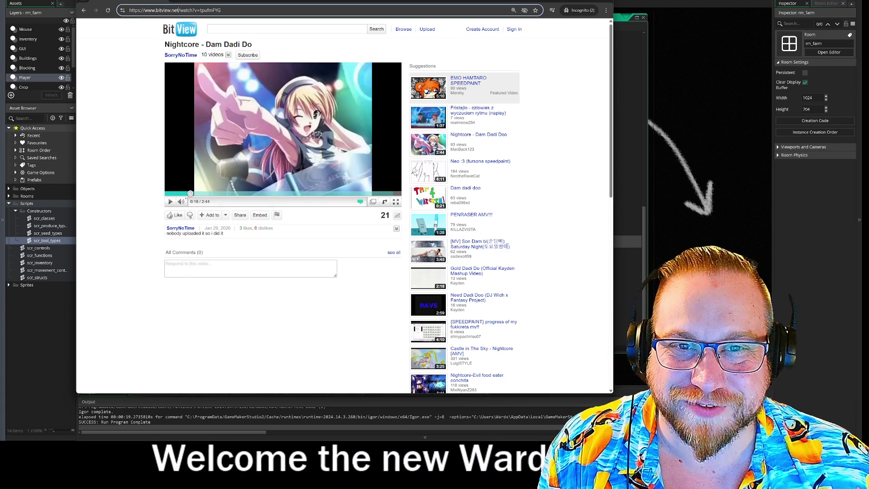
{"action": "key", "text": "shift+Home"}
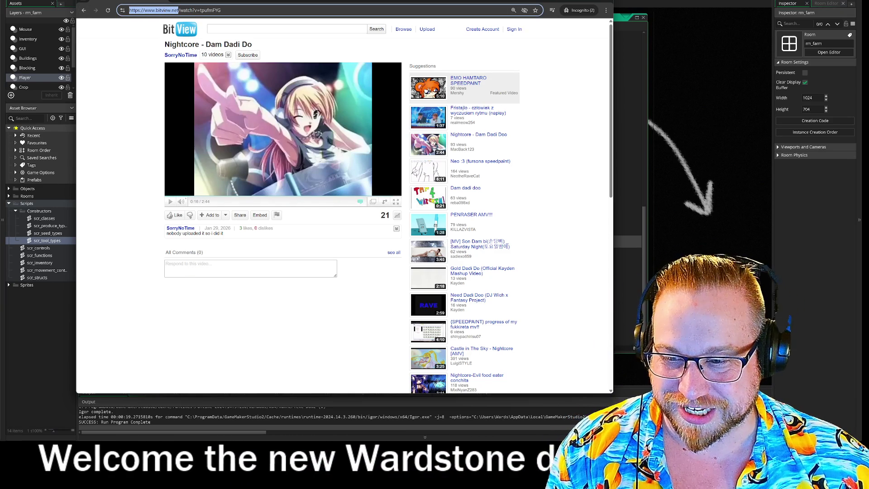
{"action": "key", "text": "Escape"}
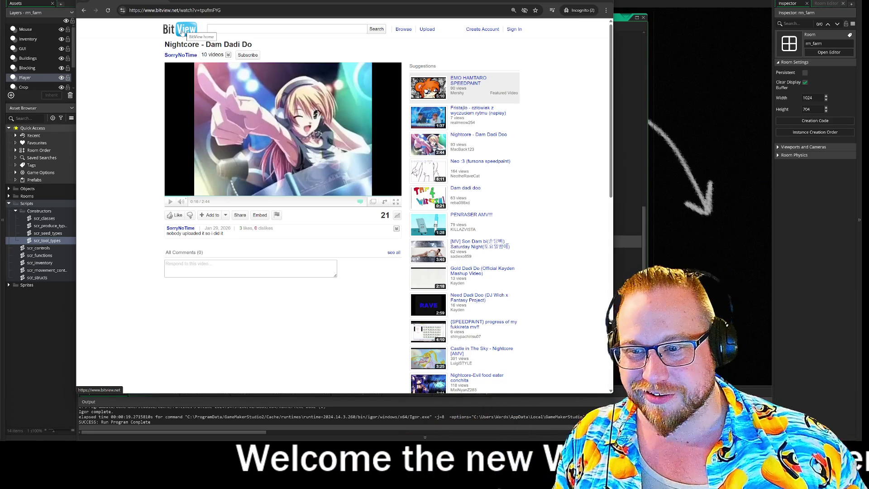
{"action": "mouse_move", "coordinate": [194, 203]}
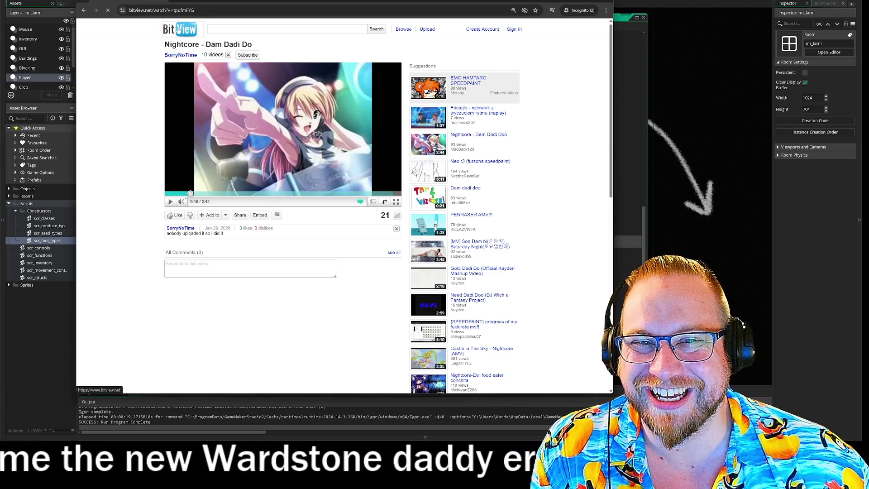
Step: Reload the page, then start the featured '1 Hour of Gay House Madness! | House M.D.' video
{"action": "key", "text": "F5"}
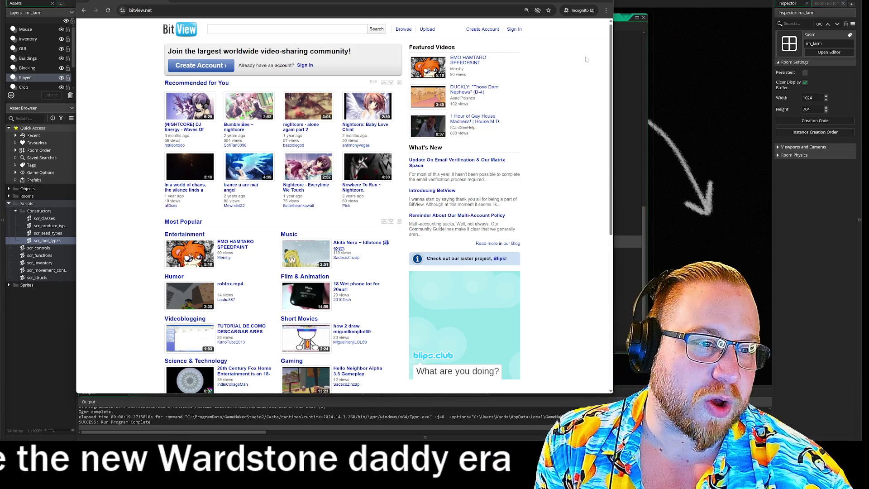
{"action": "left_click", "coordinate": [461, 125]}
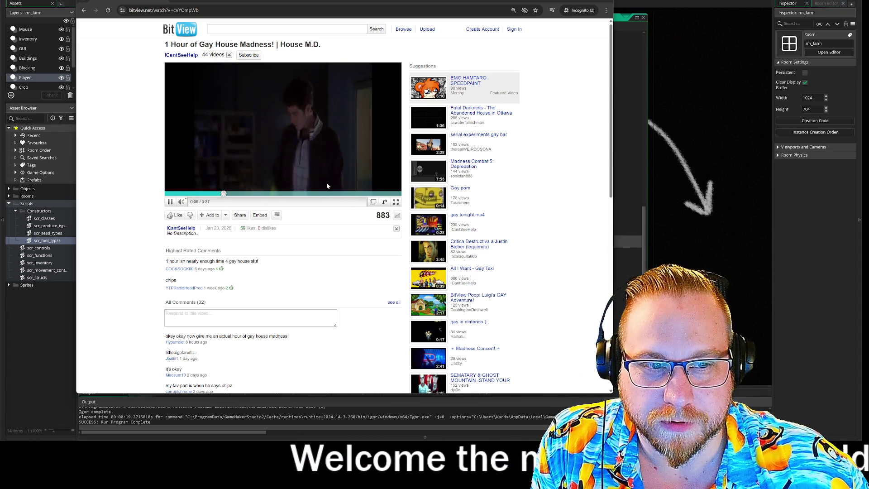
Step: Put the House M.D. video player in wide mode, then close the browser
{"action": "left_click", "coordinate": [384, 202]}
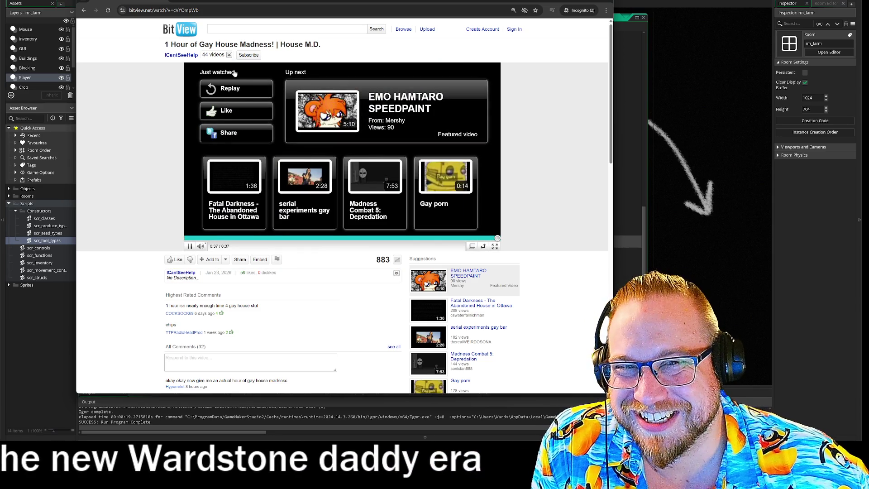
{"action": "left_click", "coordinate": [610, 2]}
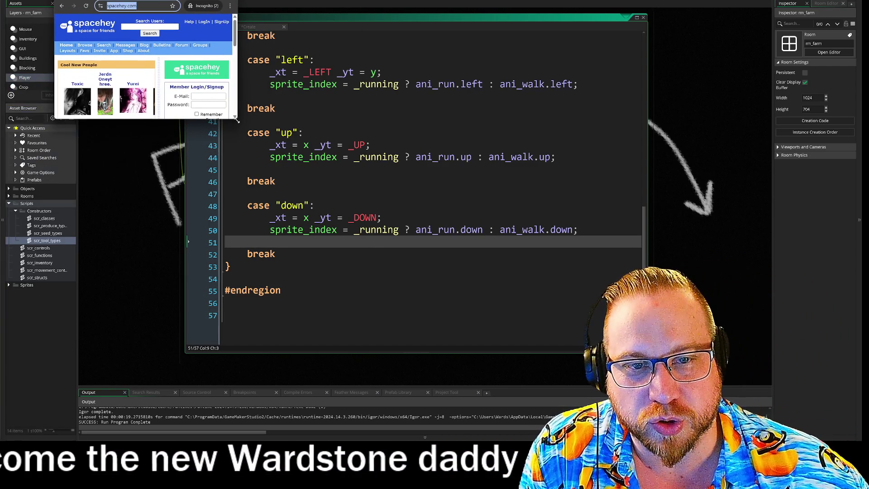
Step: Resize the incognito browser window larger so the SpaceHey homepage fits
{"action": "left_click_drag", "start_coordinate": [237, 118], "coordinate": [612, 381]}
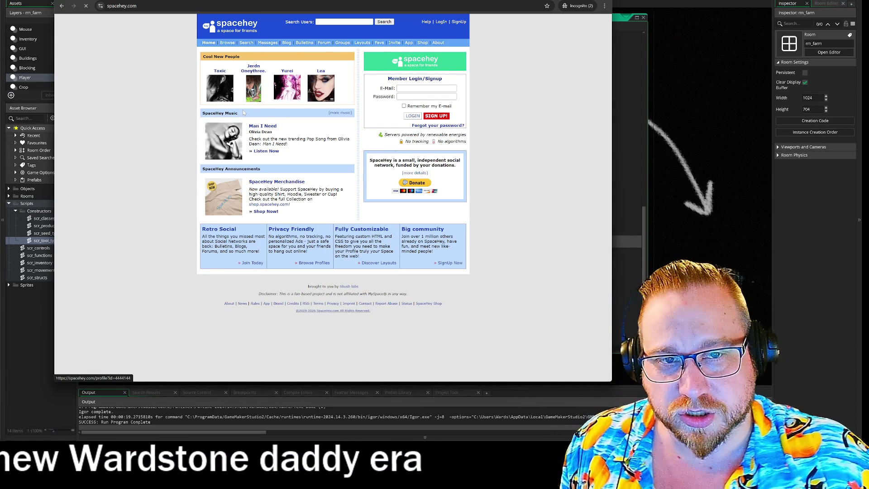
Step: Go to SpaceHey's Browse page listing the active users
{"action": "left_click", "coordinate": [223, 82]}
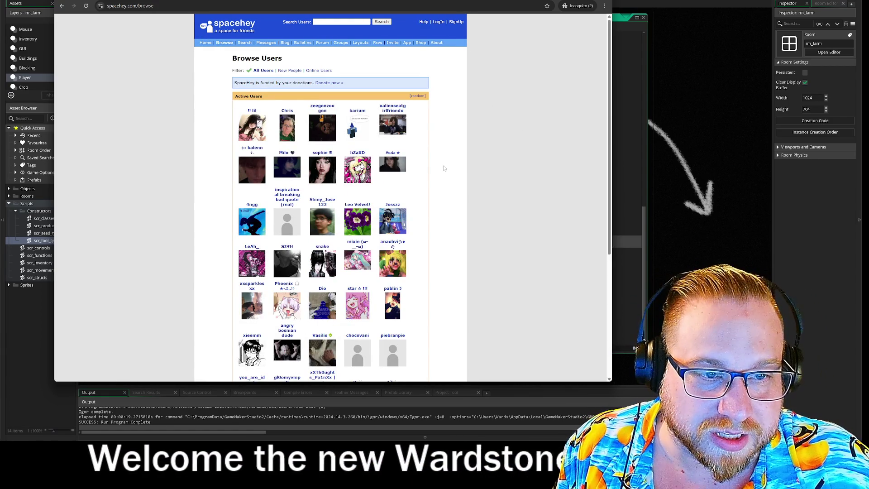
Step: Open an active user's profile from the Browse Users grid
{"action": "left_click", "coordinate": [357, 153]}
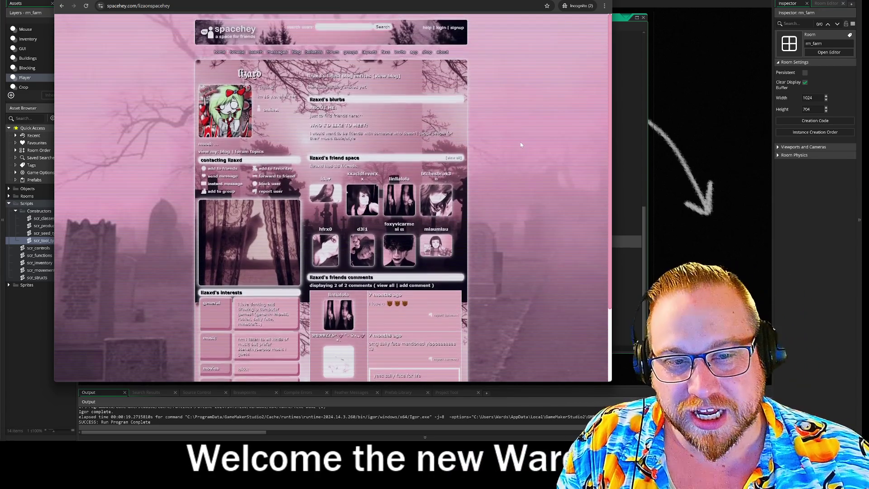
Step: Scroll through the pink profile and highlight its age text, then go back to Browse Users
{"action": "scroll", "coordinate": [521, 141], "scroll_direction": "down", "scroll_amount": 1}
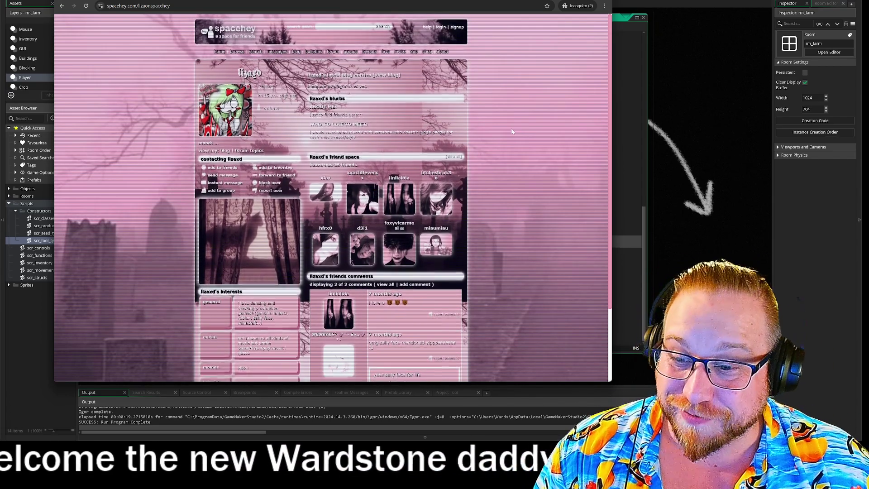
{"action": "scroll", "coordinate": [512, 133], "scroll_direction": "up", "scroll_amount": 1}
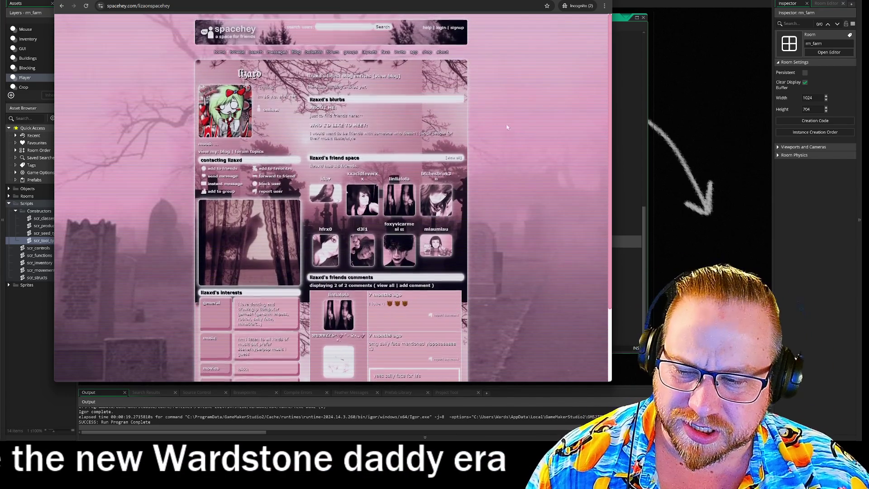
{"action": "scroll", "coordinate": [513, 135], "scroll_direction": "down", "scroll_amount": 1}
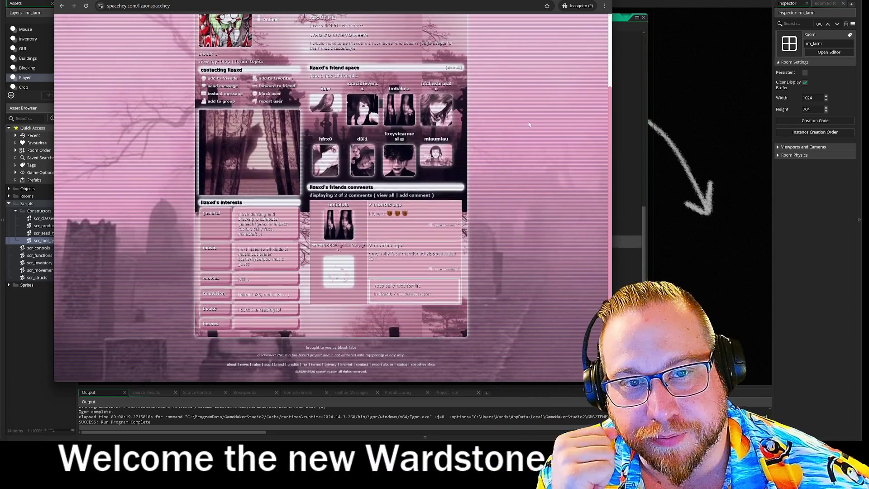
{"action": "scroll", "coordinate": [525, 124], "scroll_direction": "up", "scroll_amount": 2}
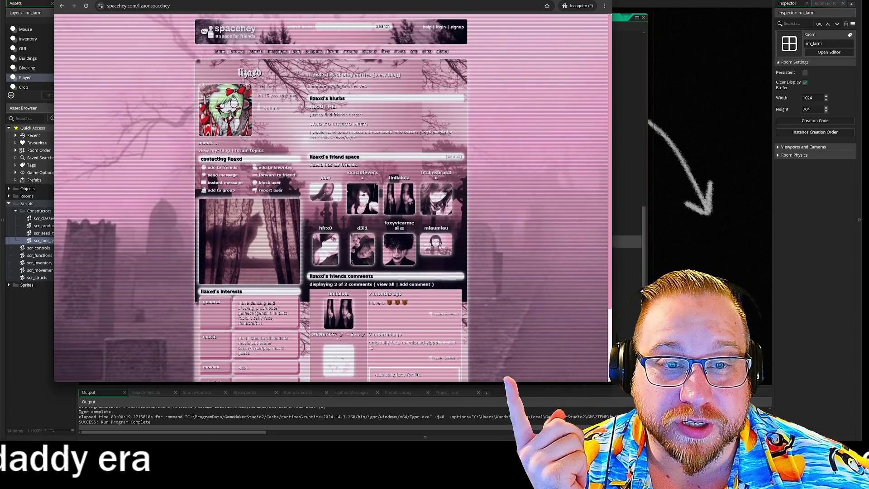
{"action": "left_click_drag", "start_coordinate": [264, 94], "coordinate": [278, 93]}
{"action": "left_click", "coordinate": [277, 93]}
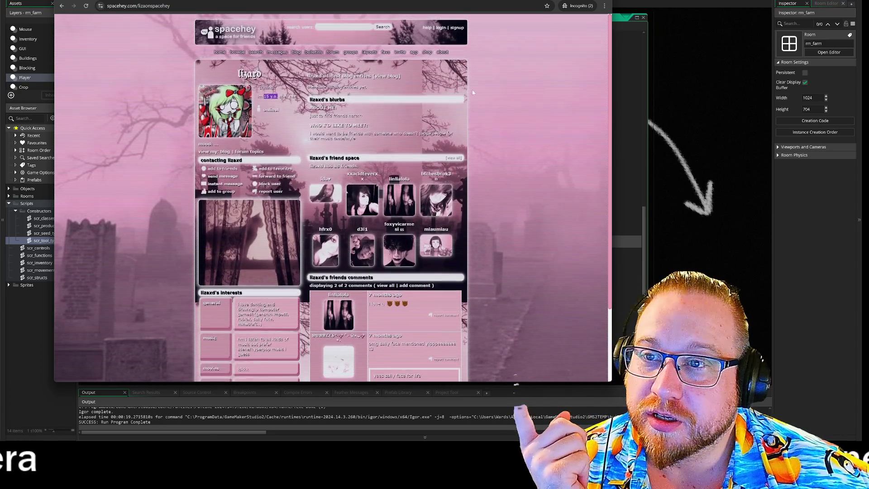
{"action": "left_click", "coordinate": [61, 6]}
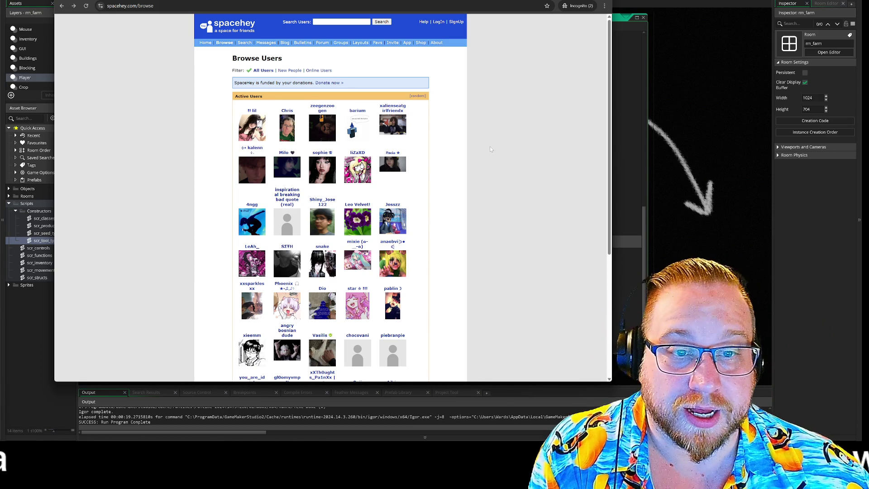
Step: Scroll down the Browse Users grid to find the DAN DA DAN user
{"action": "scroll", "coordinate": [498, 161], "scroll_direction": "down", "scroll_amount": 5}
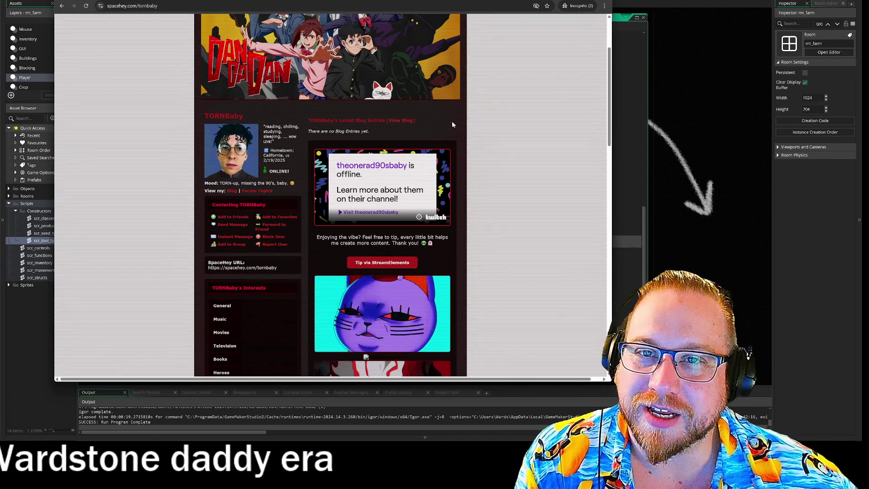
{"action": "scroll", "coordinate": [457, 132], "scroll_direction": "down", "scroll_amount": 3}
{"action": "scroll", "coordinate": [458, 135], "scroll_direction": "down", "scroll_amount": 1}
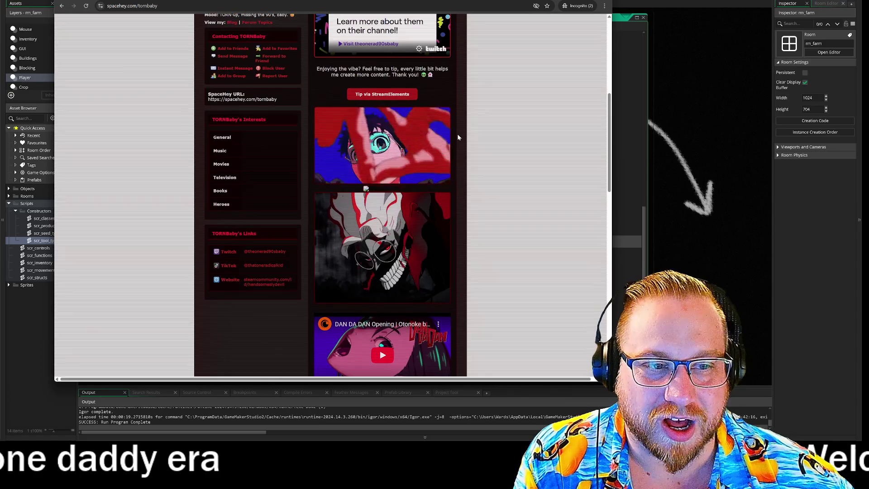
{"action": "scroll", "coordinate": [458, 132], "scroll_direction": "down", "scroll_amount": 2}
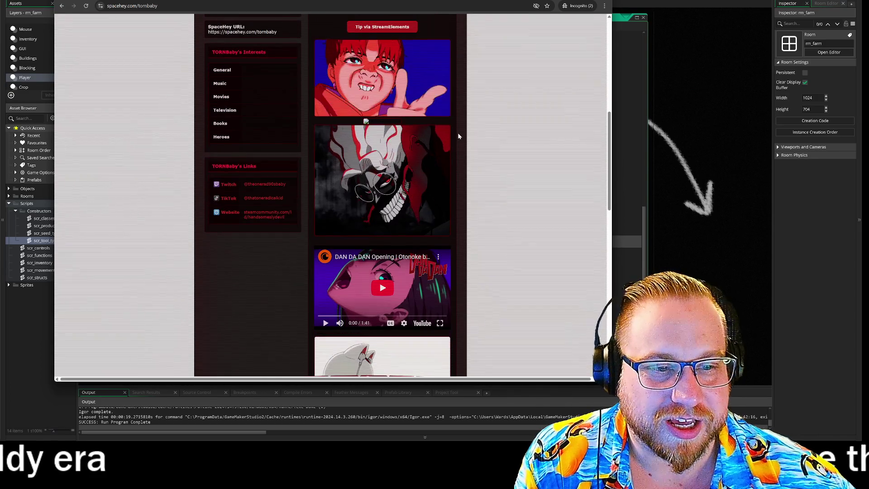
{"action": "scroll", "coordinate": [458, 132], "scroll_direction": "down", "scroll_amount": 3}
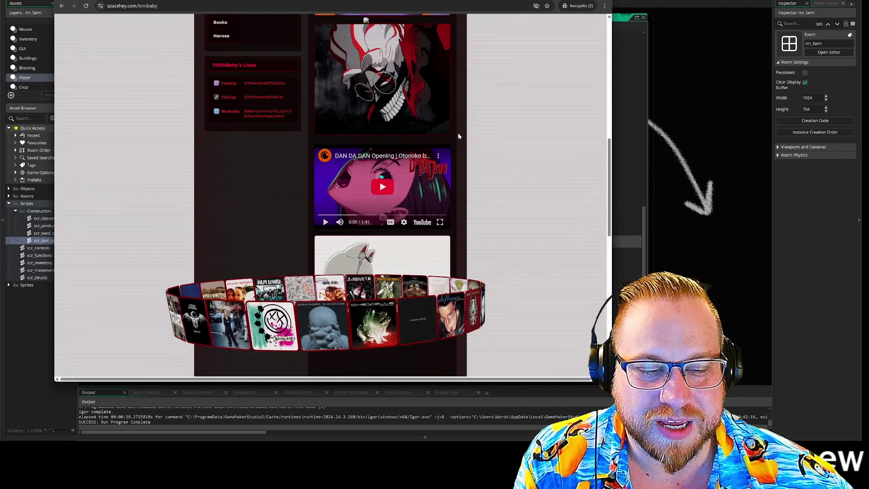
{"action": "scroll", "coordinate": [458, 132], "scroll_direction": "down", "scroll_amount": 1}
{"action": "scroll", "coordinate": [457, 132], "scroll_direction": "down", "scroll_amount": 2}
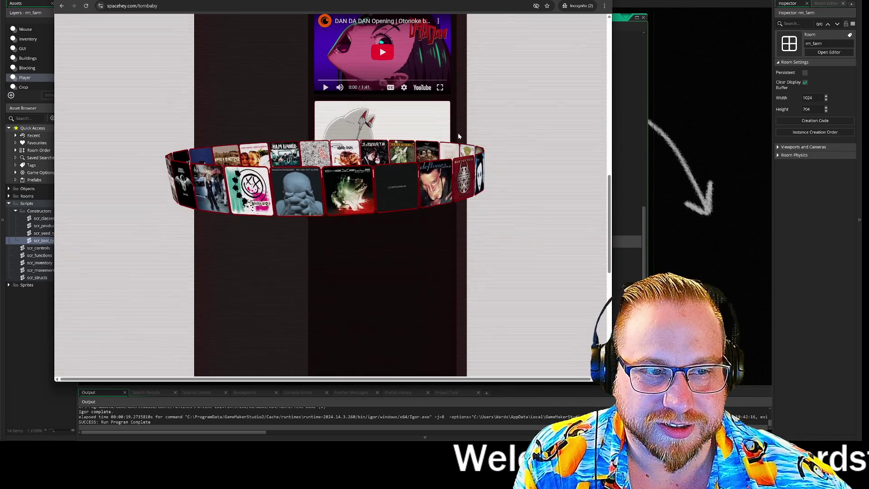
{"action": "scroll", "coordinate": [459, 136], "scroll_direction": "down", "scroll_amount": 1}
{"action": "scroll", "coordinate": [458, 136], "scroll_direction": "down", "scroll_amount": 3}
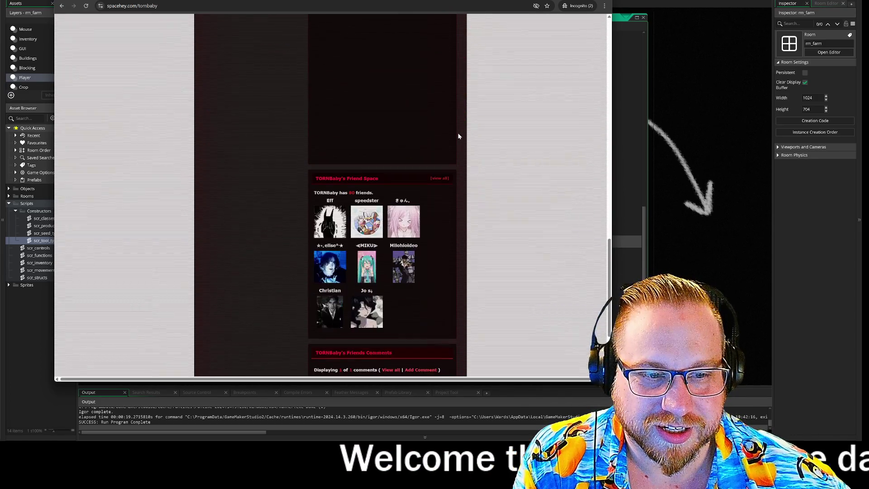
{"action": "scroll", "coordinate": [459, 136], "scroll_direction": "down", "scroll_amount": 2}
{"action": "scroll", "coordinate": [459, 136], "scroll_direction": "up", "scroll_amount": 15}
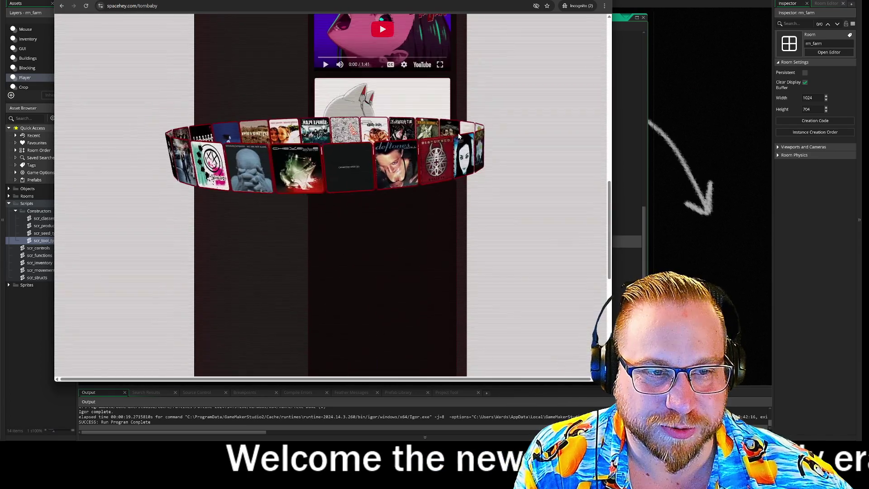
{"action": "scroll", "coordinate": [471, 140], "scroll_direction": "up", "scroll_amount": 1}
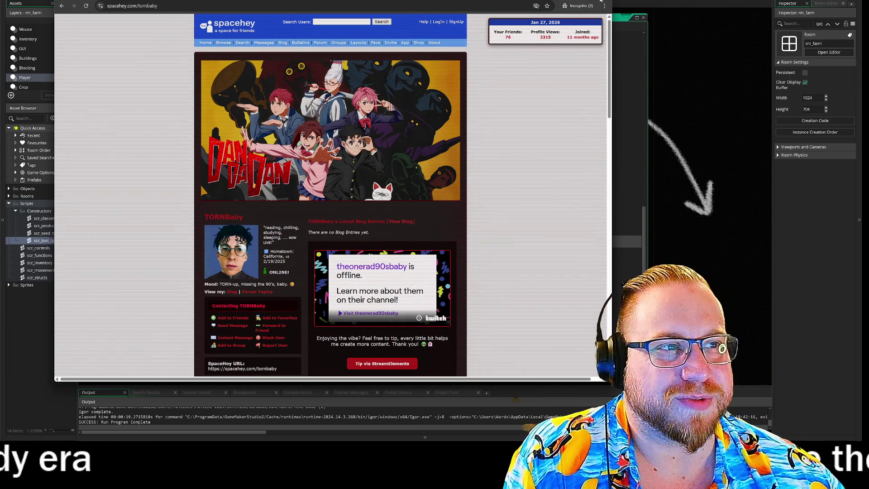
{"action": "key", "text": "alt+Tab"}
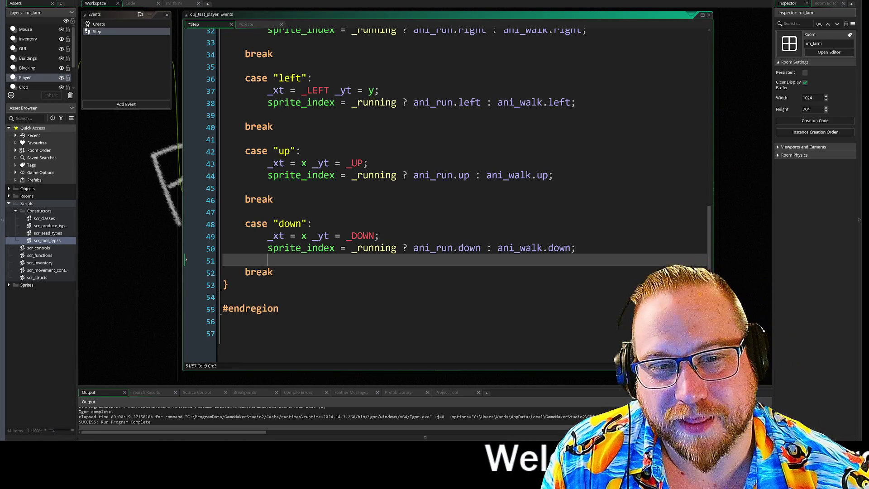
Step: Return to the left-facing switch case, then scroll up and focus obj_player's Step event code
{"action": "left_click", "coordinate": [271, 103]}
{"action": "scroll", "coordinate": [137, 147], "scroll_direction": "up", "scroll_amount": 5}
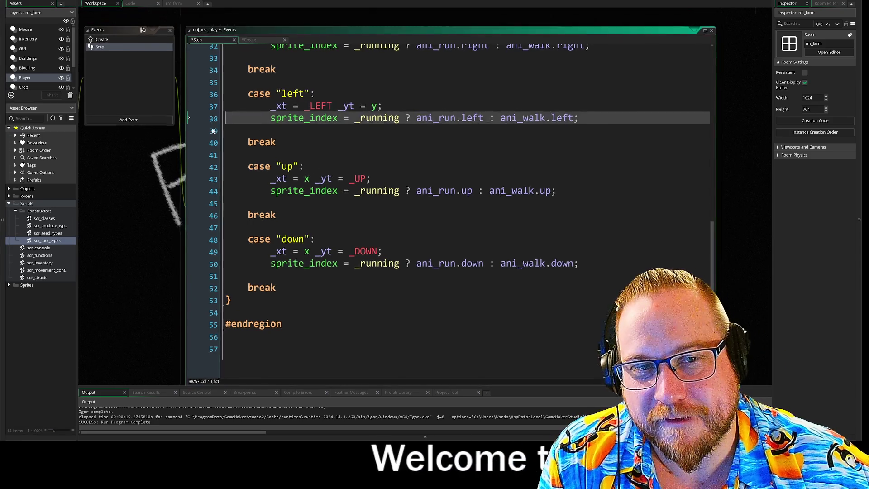
{"action": "scroll", "coordinate": [211, 132], "scroll_direction": "up", "scroll_amount": 5}
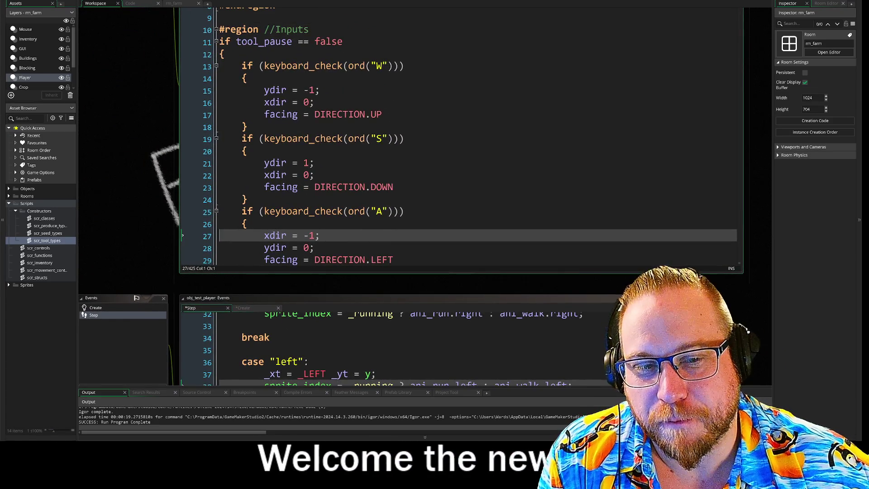
{"action": "left_click", "coordinate": [199, 180]}
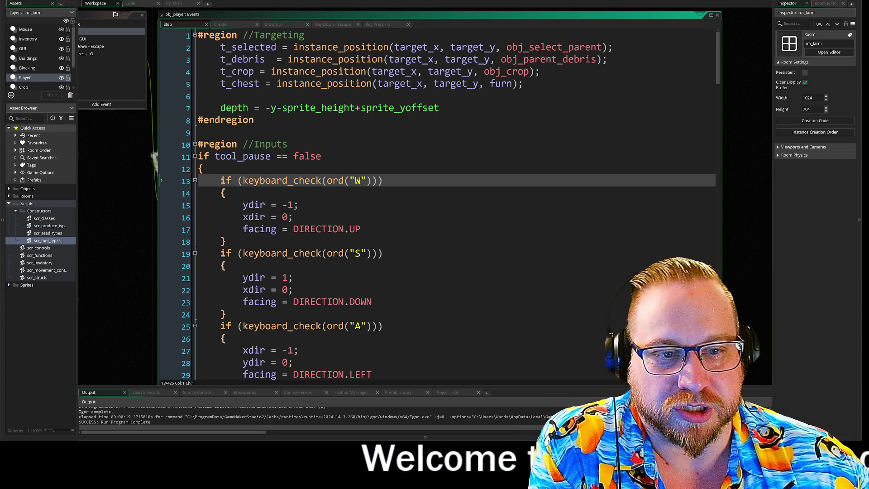
{"action": "left_click", "coordinate": [202, 169]}
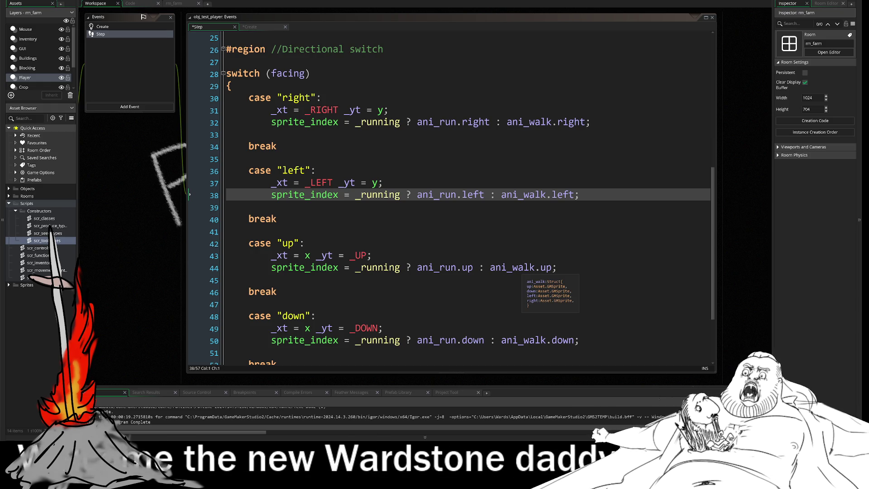
{"action": "left_click", "coordinate": [249, 230]}
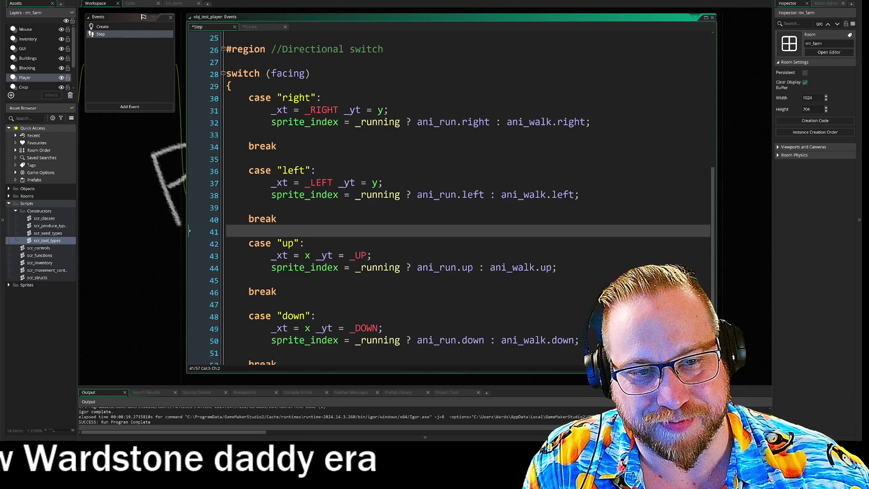
{"action": "left_click", "coordinate": [253, 159]}
{"action": "left_click", "coordinate": [271, 135]}
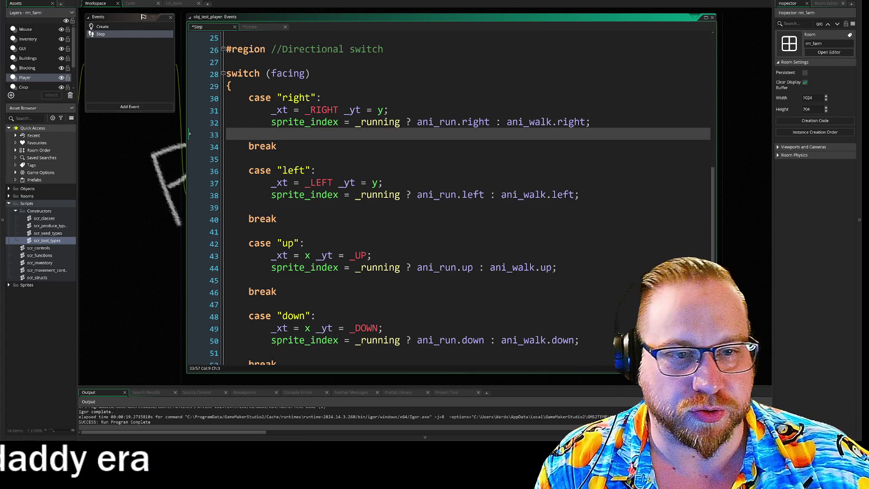
{"action": "left_click", "coordinate": [373, 256]}
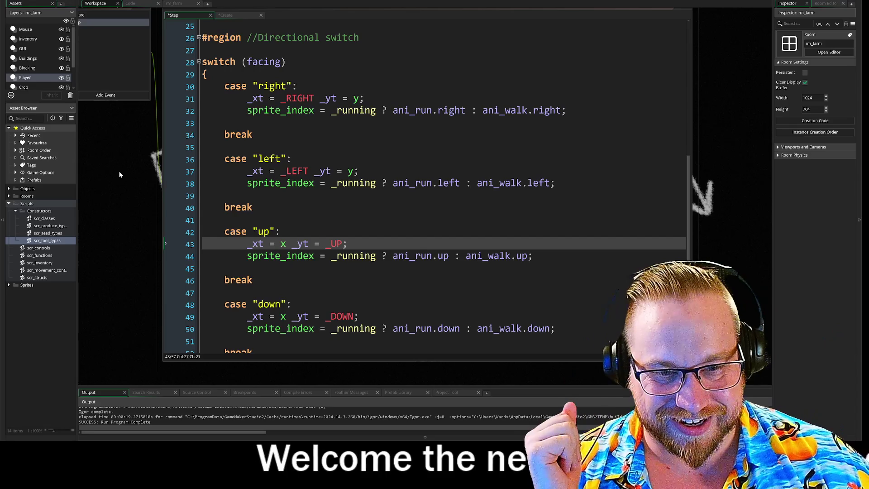
{"action": "left_click_drag", "start_coordinate": [133, 203], "coordinate": [157, 214]}
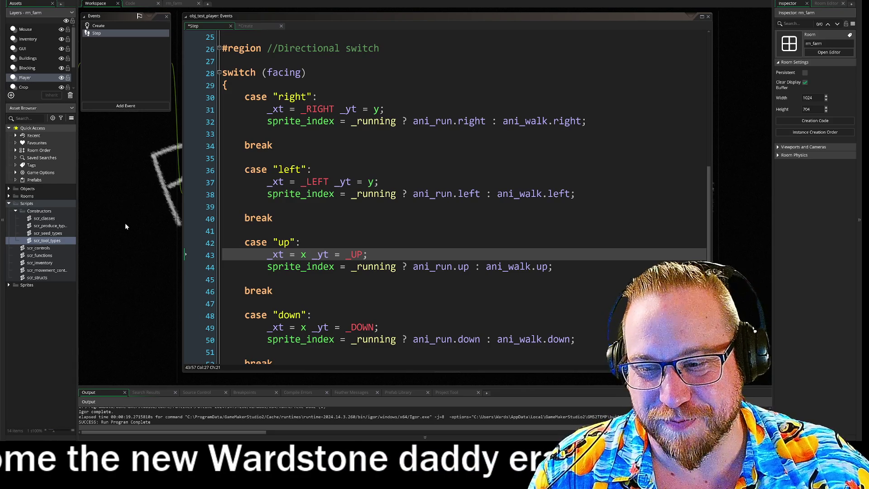
{"action": "left_click_drag", "start_coordinate": [131, 212], "coordinate": [133, 216]}
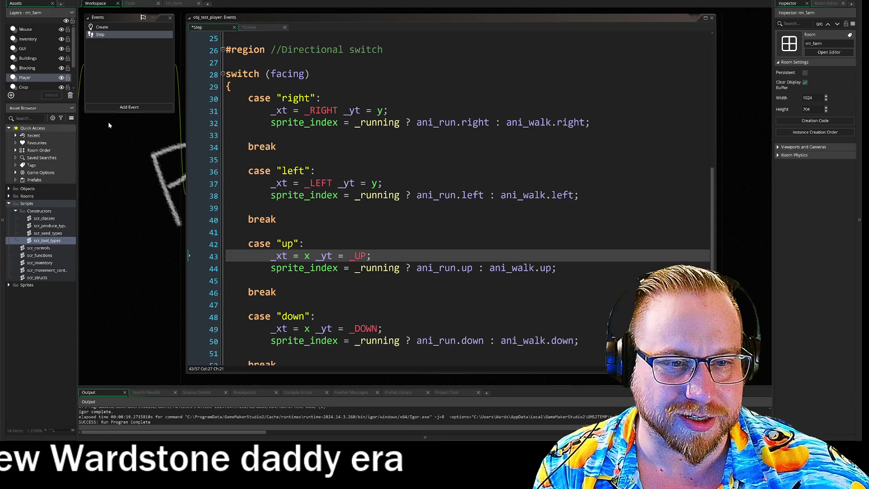
{"action": "scroll", "coordinate": [162, 166], "scroll_direction": "down", "scroll_amount": 3}
Step: Extend the Step event code window's bottom edge so line 52's closing break is visible
{"action": "scroll", "coordinate": [162, 166], "scroll_direction": "down", "scroll_amount": 5}
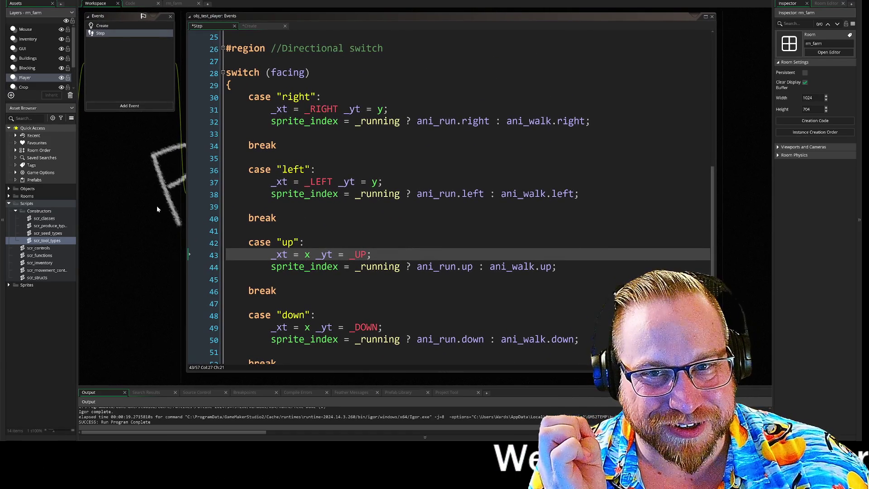
{"action": "left_click_drag", "start_coordinate": [357, 369], "coordinate": [354, 376]}
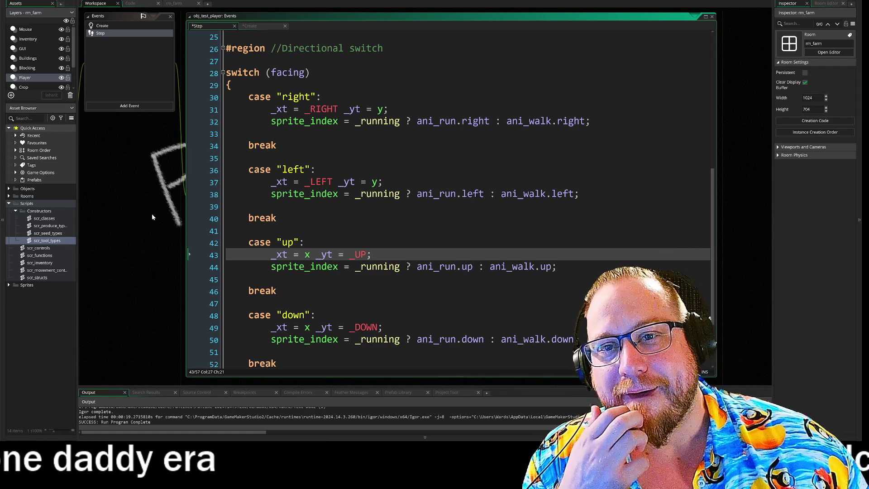
{"action": "left_click", "coordinate": [151, 214]}
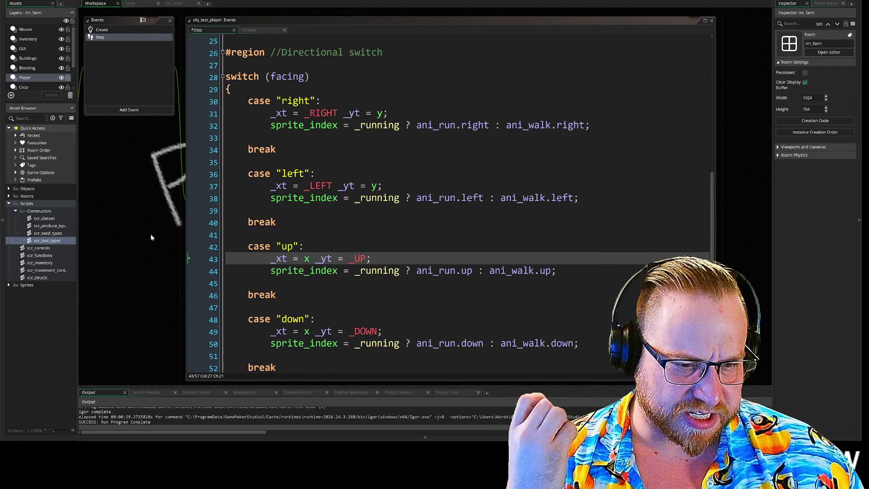
{"action": "scroll", "coordinate": [447, 204], "scroll_direction": "down", "scroll_amount": 1}
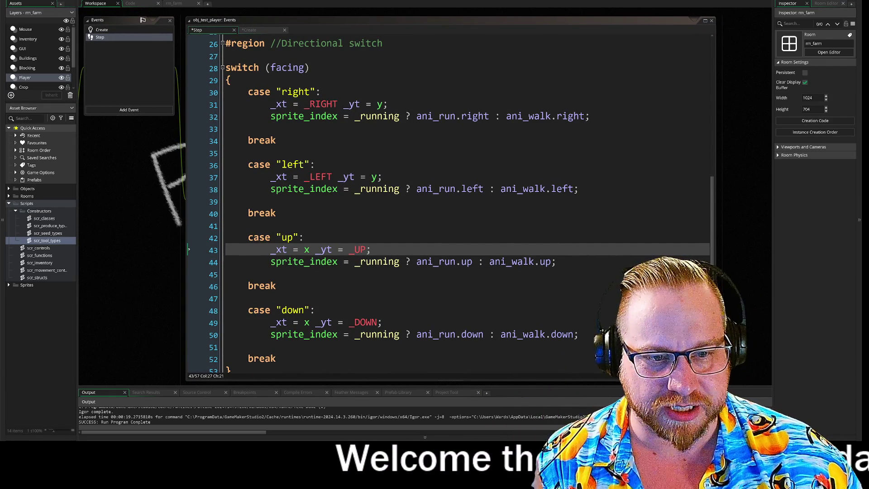
{"action": "left_click", "coordinate": [271, 274]}
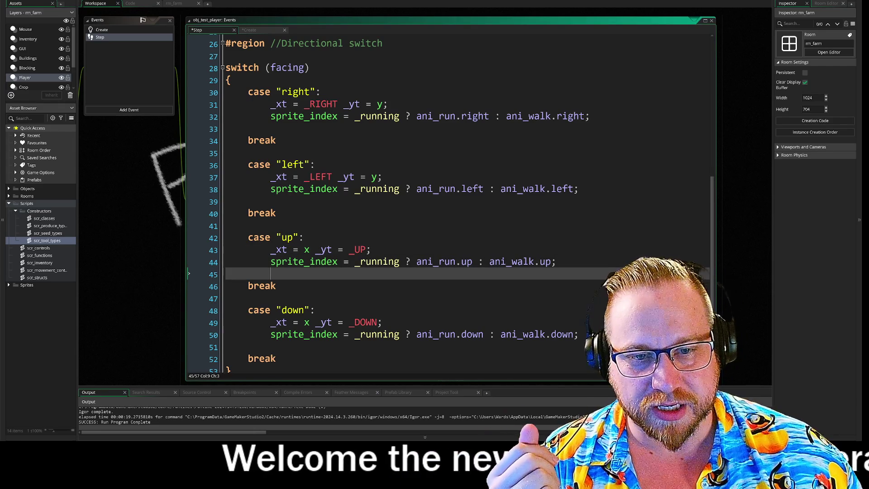
{"action": "left_click", "coordinate": [247, 226]}
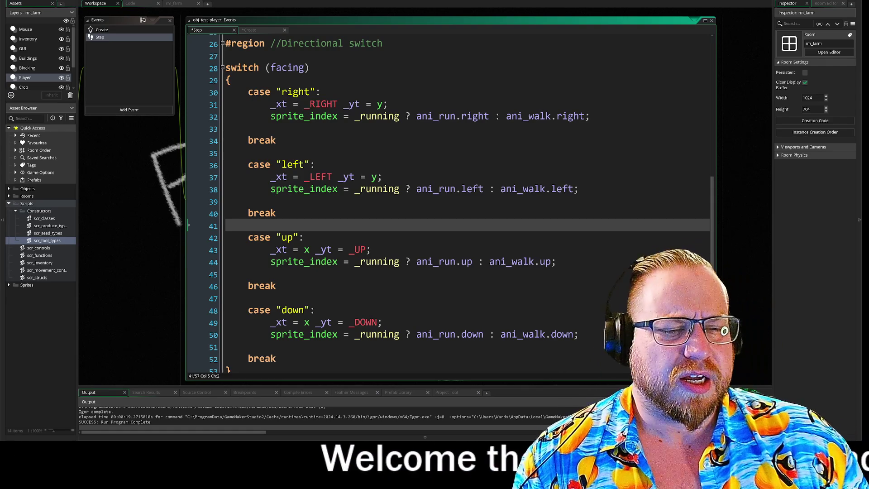
{"action": "key", "text": "Up"}
{"action": "key", "text": "Up"}
{"action": "key", "text": "Up"}
{"action": "key", "text": "End"}
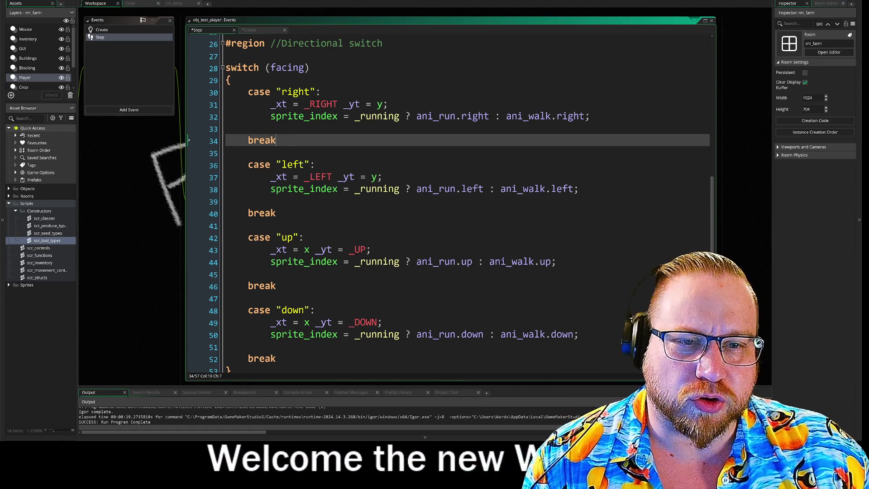
{"action": "key", "text": "Up"}
{"action": "left_click", "coordinate": [270, 346]}
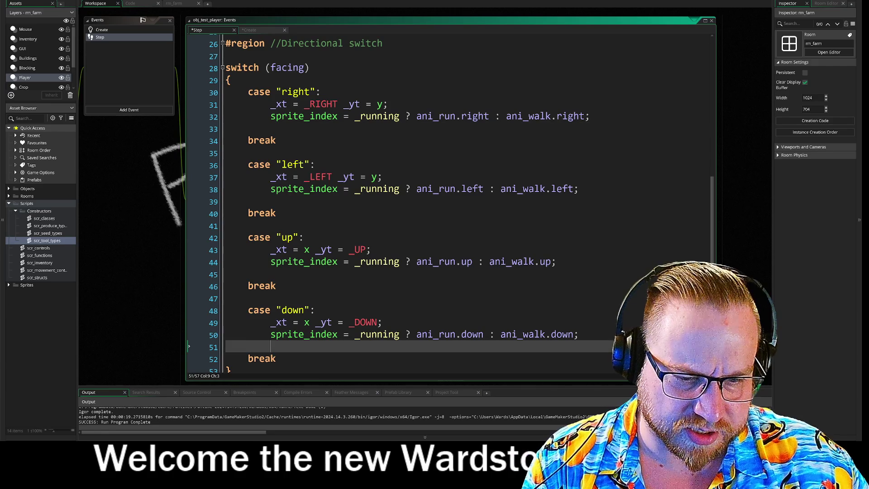
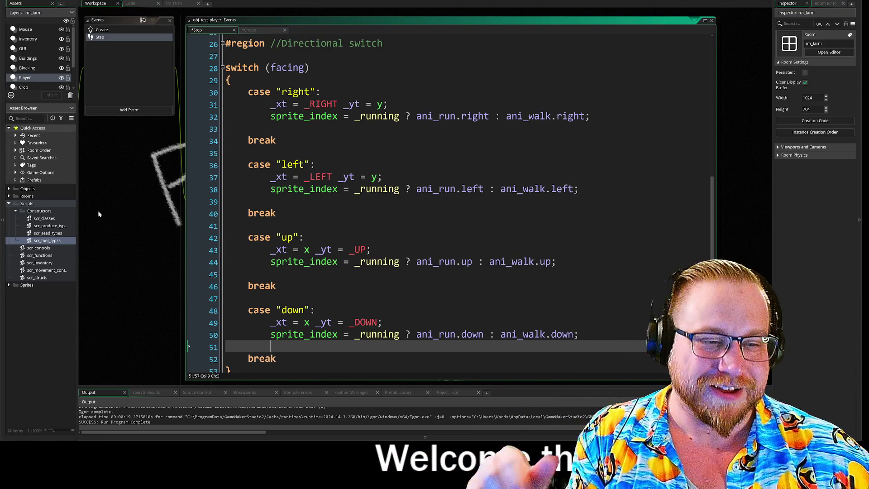
Step: Move the caret through lines 38–42 of the obj_player Step event code, ending on the case "up" line
{"action": "left_click", "coordinate": [272, 201]}
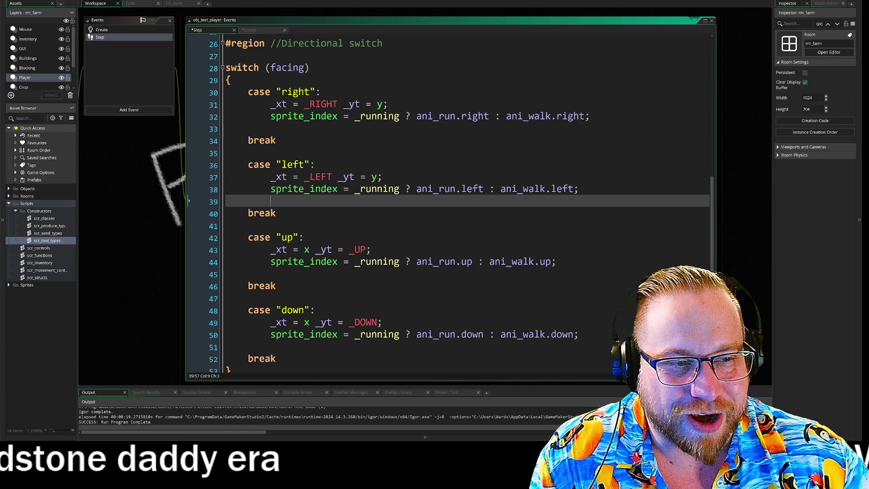
{"action": "left_click", "coordinate": [579, 188]}
{"action": "left_click", "coordinate": [271, 201]}
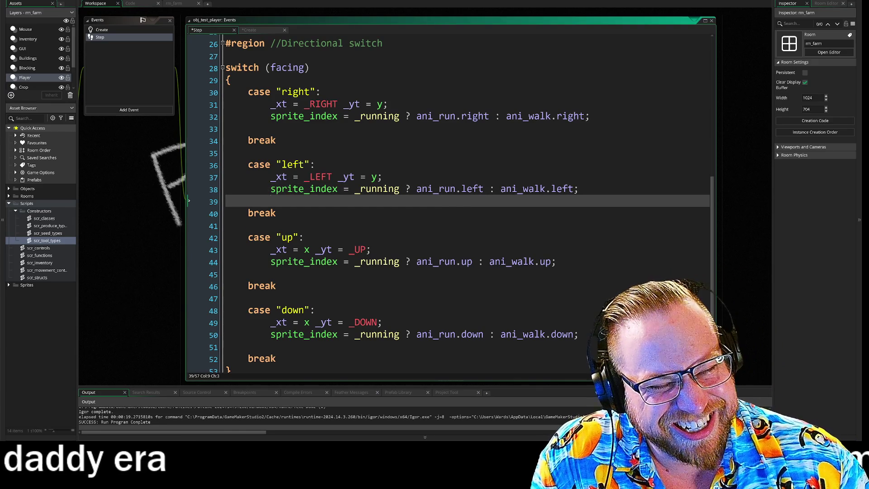
{"action": "left_click", "coordinate": [248, 225]}
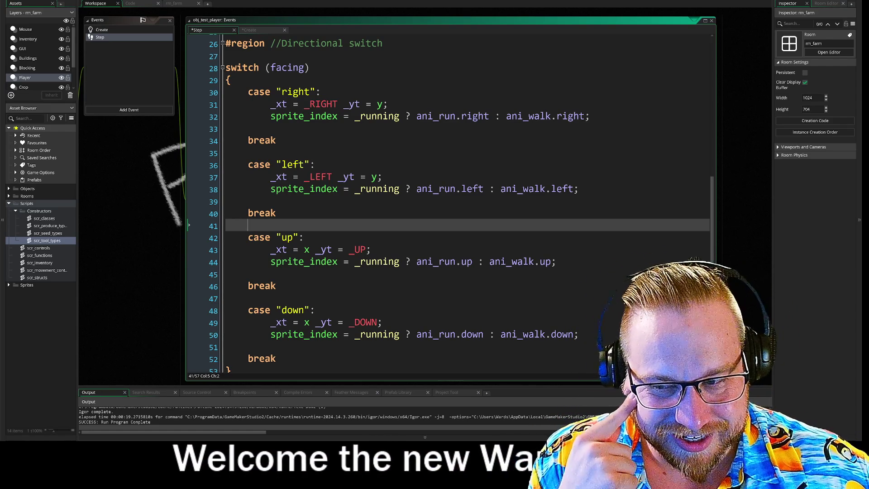
{"action": "left_click", "coordinate": [304, 237]}
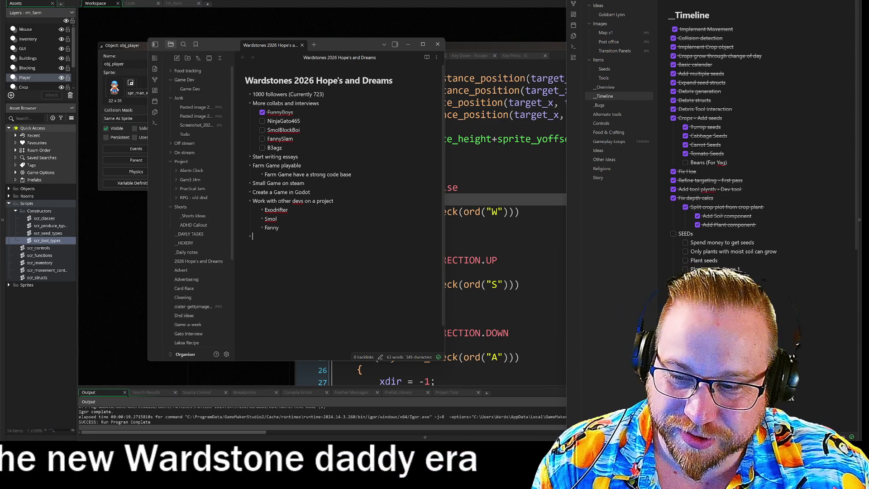
Step: Move the Obsidian window to the top-left and open the Game-a-week note from the file explorer
{"action": "mouse_move", "coordinate": [357, 43]}
{"action": "left_mouse_down"}
{"action": "mouse_move", "coordinate": [303, 145]}
{"action": "mouse_move", "coordinate": [291, 326]}
{"action": "mouse_move", "coordinate": [301, 152]}
{"action": "mouse_move", "coordinate": [376, 96]}
{"action": "mouse_move", "coordinate": [291, 16]}
{"action": "left_mouse_up"}
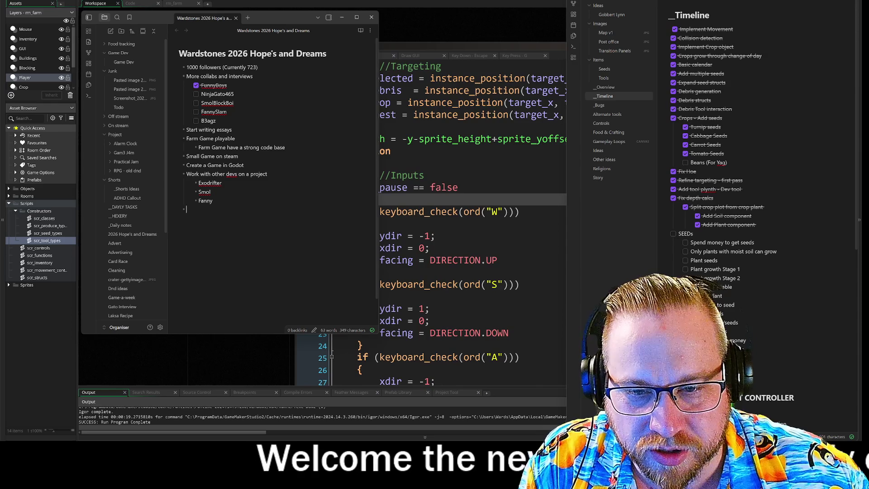
{"action": "scroll", "coordinate": [144, 279], "scroll_direction": "down", "scroll_amount": 3}
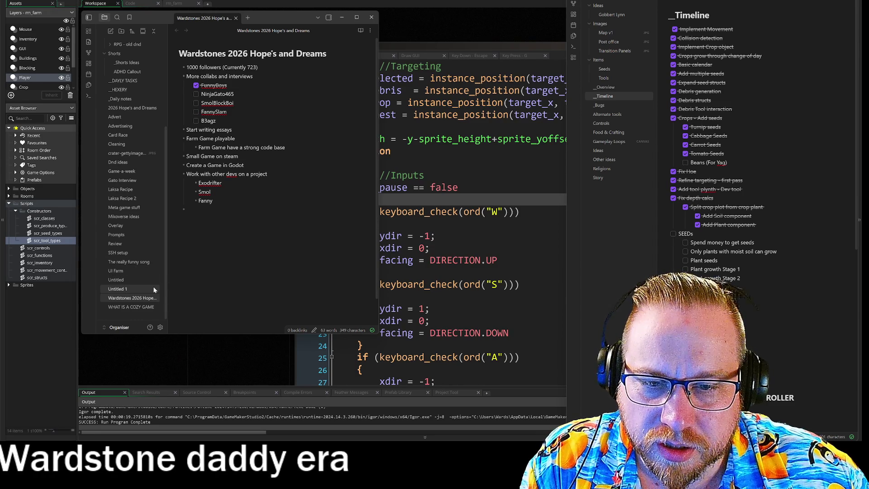
{"action": "scroll", "coordinate": [154, 290], "scroll_direction": "up", "scroll_amount": 5}
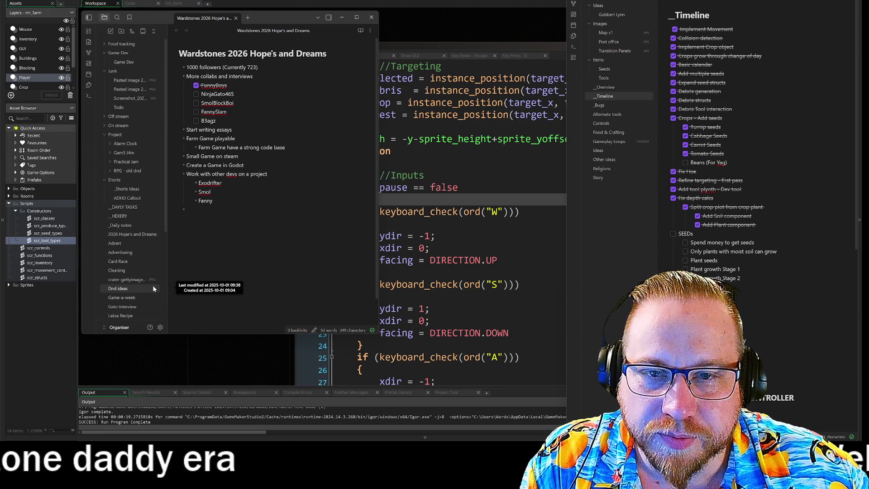
{"action": "scroll", "coordinate": [150, 284], "scroll_direction": "down", "scroll_amount": 3}
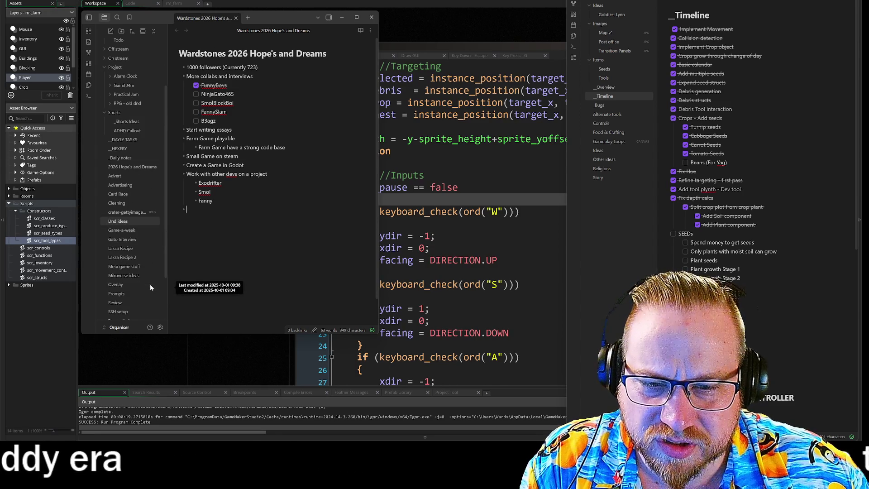
{"action": "left_click", "coordinate": [130, 231]}
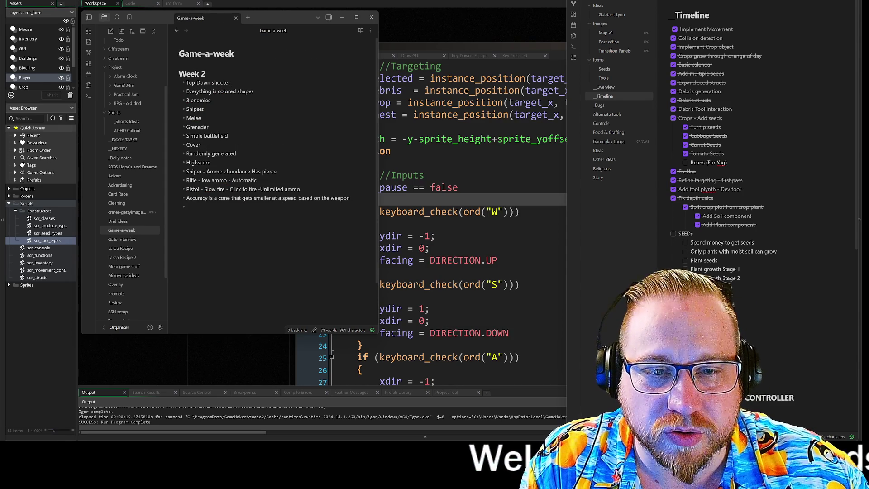
Step: Enlarge the notes window and position it at the top-left of the screen
{"action": "left_click_drag", "start_coordinate": [265, 26], "coordinate": [186, 4]}
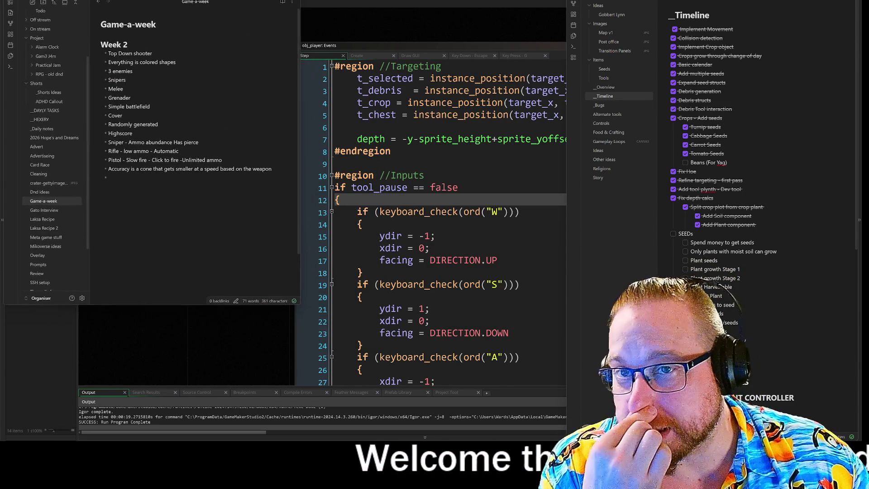
{"action": "mouse_move", "coordinate": [300, 303]}
{"action": "left_mouse_down"}
{"action": "mouse_move", "coordinate": [414, 387]}
{"action": "mouse_move", "coordinate": [429, 385]}
{"action": "left_mouse_up"}
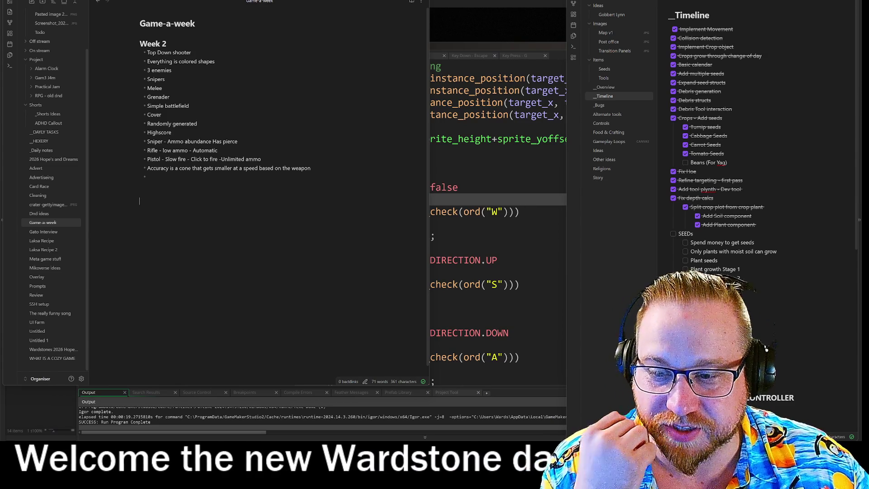
{"action": "mouse_move", "coordinate": [226, 1]}
{"action": "left_mouse_down"}
{"action": "mouse_move", "coordinate": [246, 393]}
{"action": "mouse_move", "coordinate": [309, 121]}
{"action": "mouse_move", "coordinate": [266, 3]}
{"action": "mouse_move", "coordinate": [244, 0]}
{"action": "left_mouse_up"}
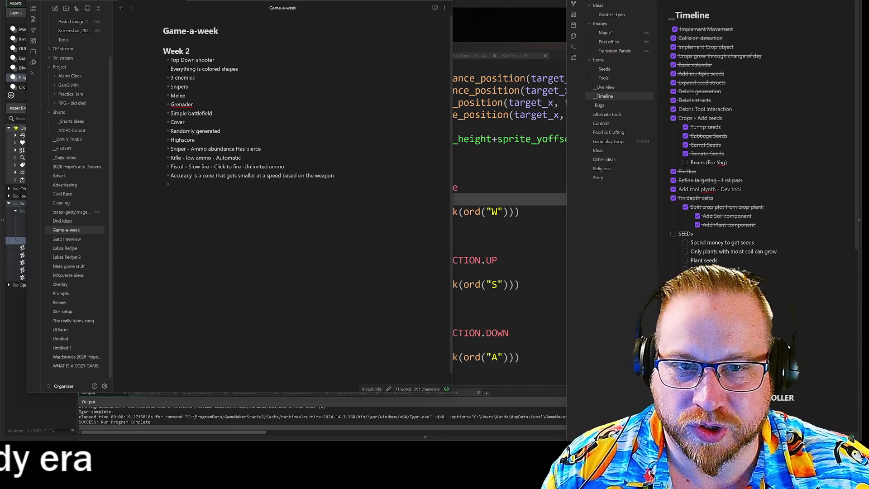
Step: Delete the leftover blank lines below the Week 2 list
{"action": "key", "text": "ctrl+a"}
{"action": "left_click", "coordinate": [163, 208]}
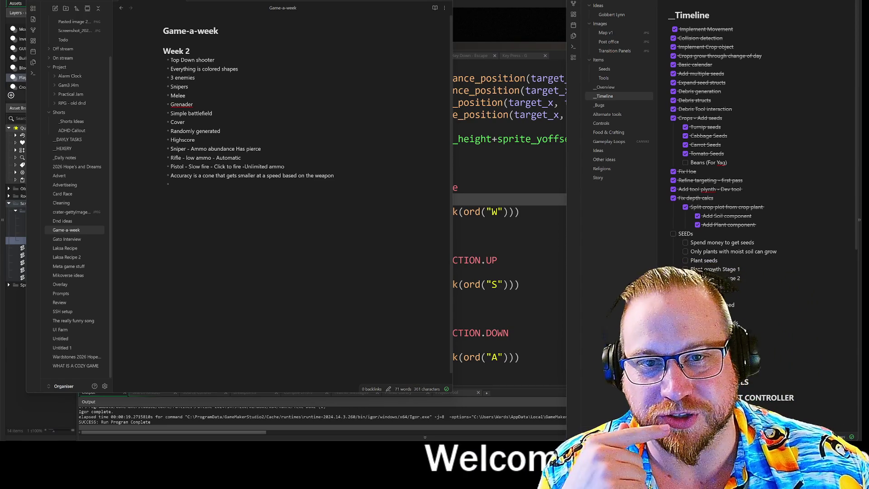
{"action": "mouse_move", "coordinate": [246, 0]}
{"action": "left_mouse_down"}
{"action": "mouse_move", "coordinate": [328, 9]}
{"action": "mouse_move", "coordinate": [283, 9]}
{"action": "left_mouse_up"}
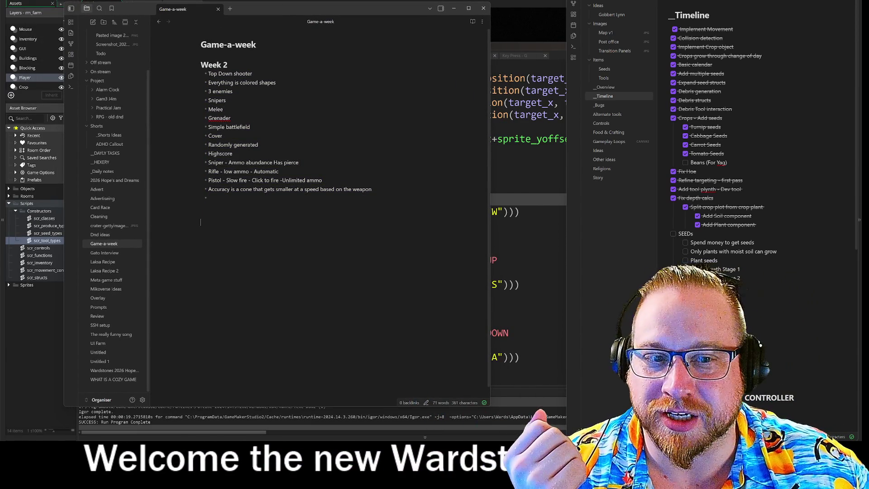
{"action": "key", "text": "BackSpace"}
{"action": "key", "text": "BackSpace"}
{"action": "key", "text": "BackSpace"}
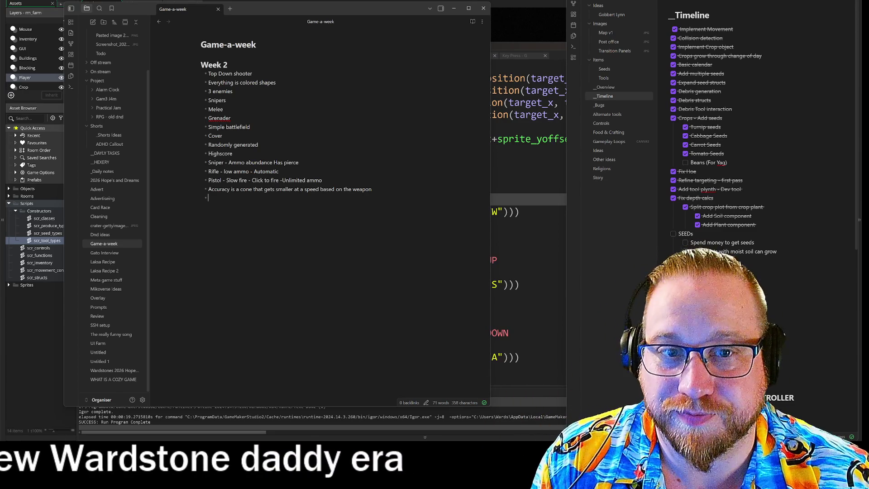
Step: Remove the empty last bullet and indent Cover and Randomly generated under Simple battlefield
{"action": "key", "text": "BackSpace"}
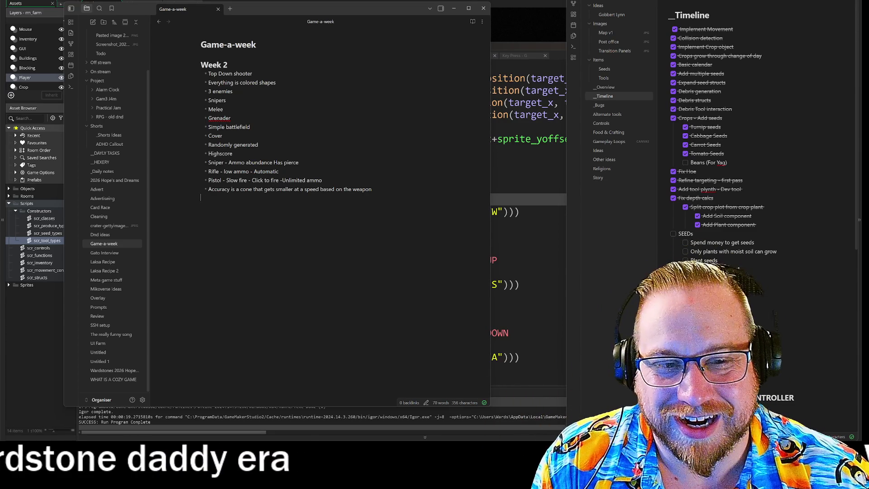
{"action": "key", "text": "BackSpace"}
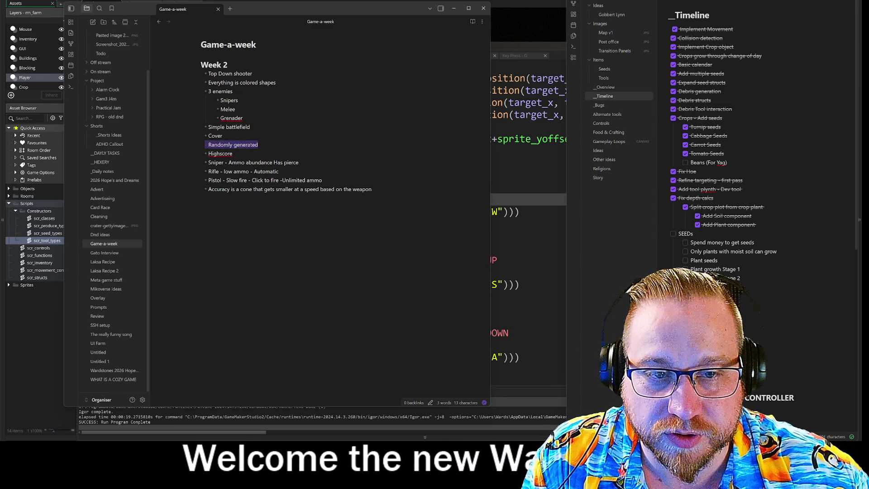
{"action": "left_click", "coordinate": [258, 145]}
{"action": "key", "text": "Tab"}
{"action": "type", "text": "Weapon"}
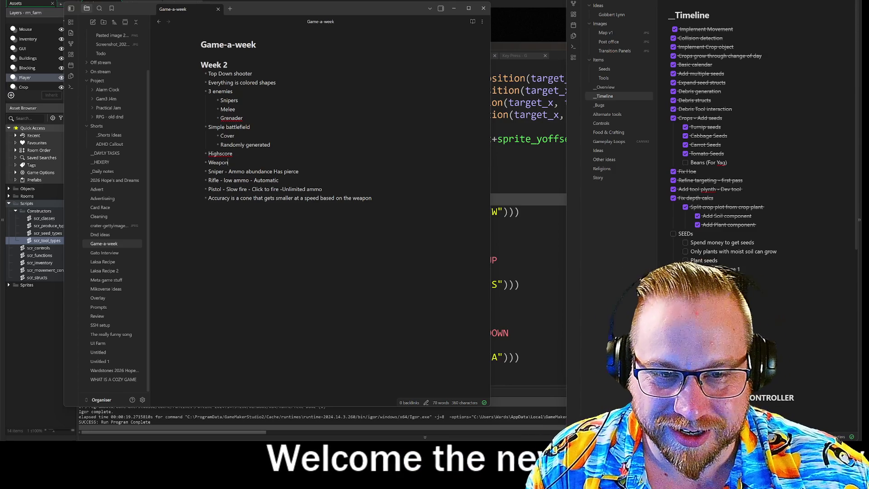
Step: Indent the Sniper, Rifle and Pistol lines under the Weapon bullet
{"action": "key", "text": "Tab"}
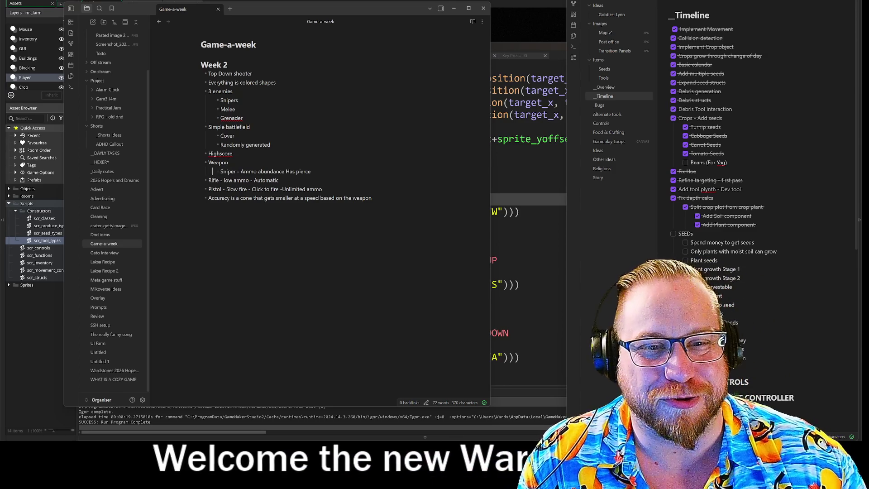
{"action": "key", "text": "Down"}
{"action": "key", "text": "Tab"}
{"action": "key", "text": "Down"}
{"action": "key", "text": "Tab"}
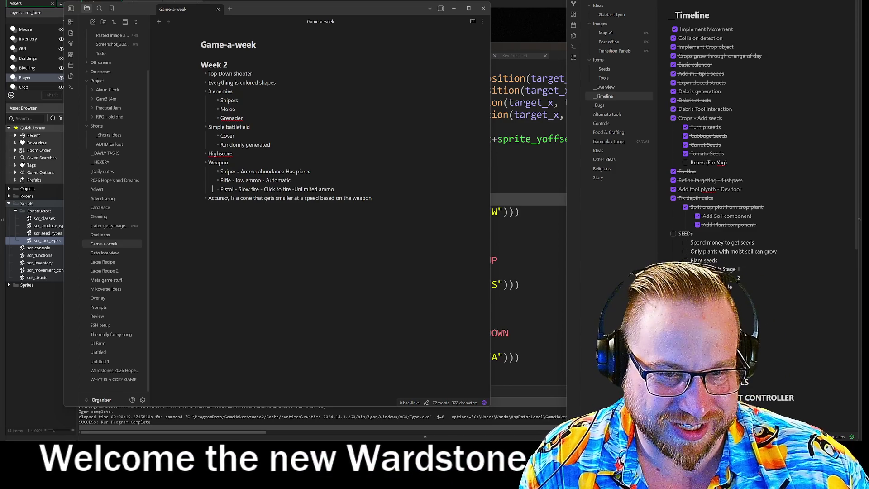
Step: Rename Weapon to Weapons and bring up spelling suggestions for Grenader
{"action": "left_click", "coordinate": [230, 163]}
{"action": "type", "text": "s"}
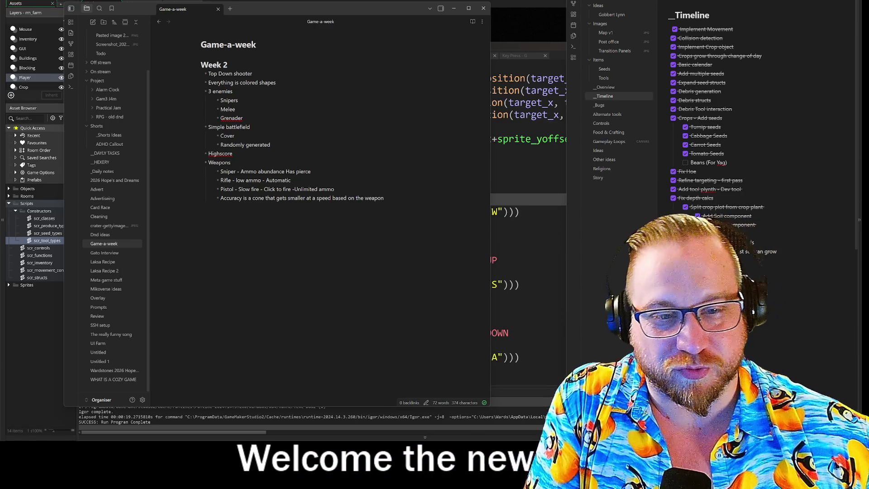
{"action": "right_click", "coordinate": [236, 119]}
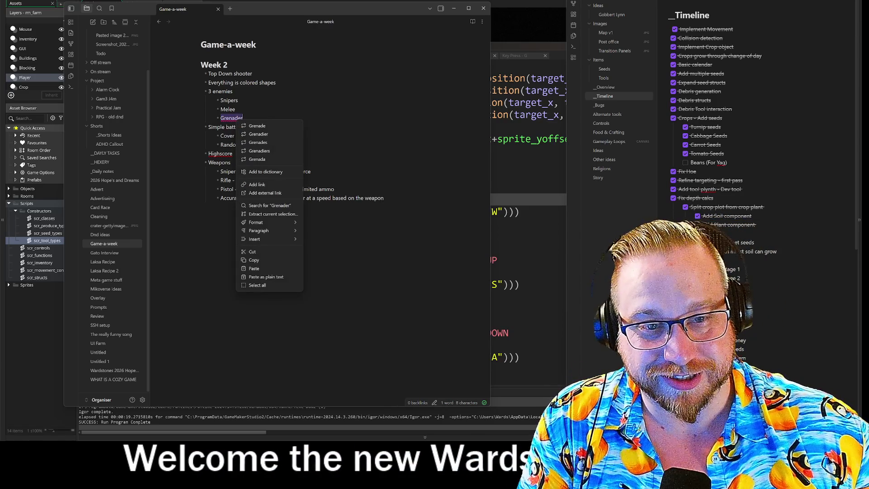
Step: Correct Grenader to Grenadier and change Highscore to 'High score record'
{"action": "left_click", "coordinate": [273, 134]}
{"action": "right_click", "coordinate": [227, 154]}
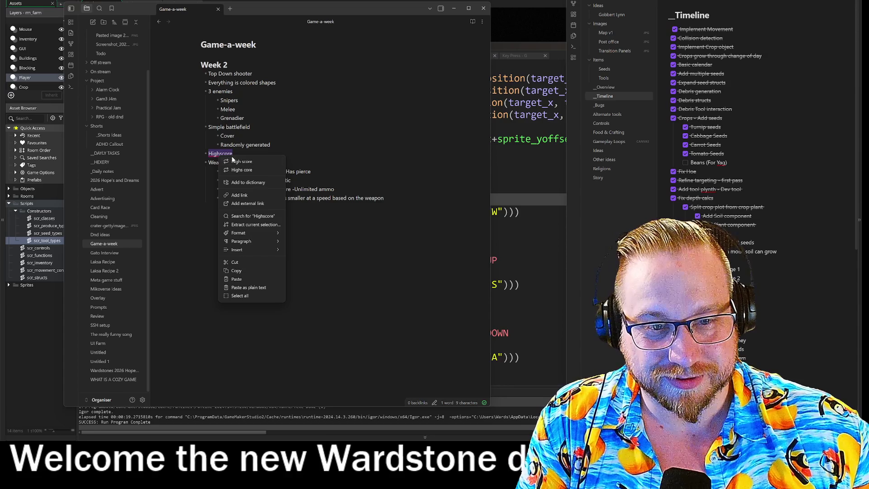
{"action": "left_click", "coordinate": [249, 160]}
{"action": "left_click", "coordinate": [234, 153]}
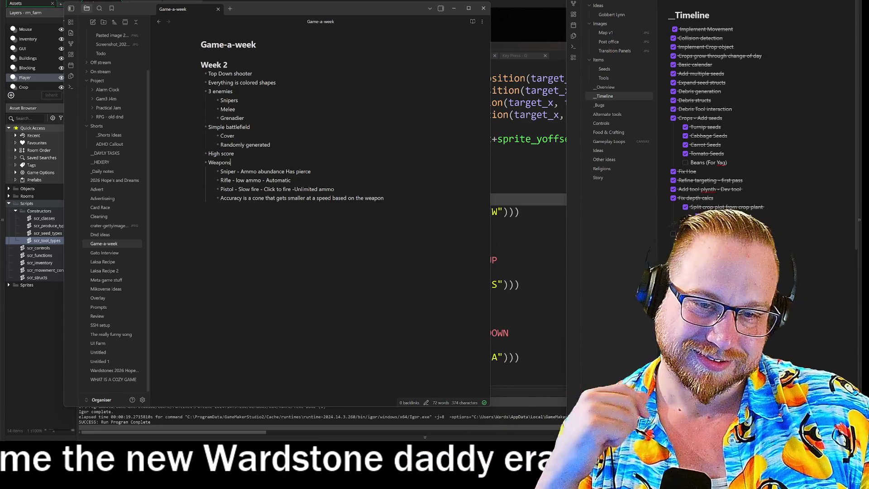
{"action": "type", "text": " record"}
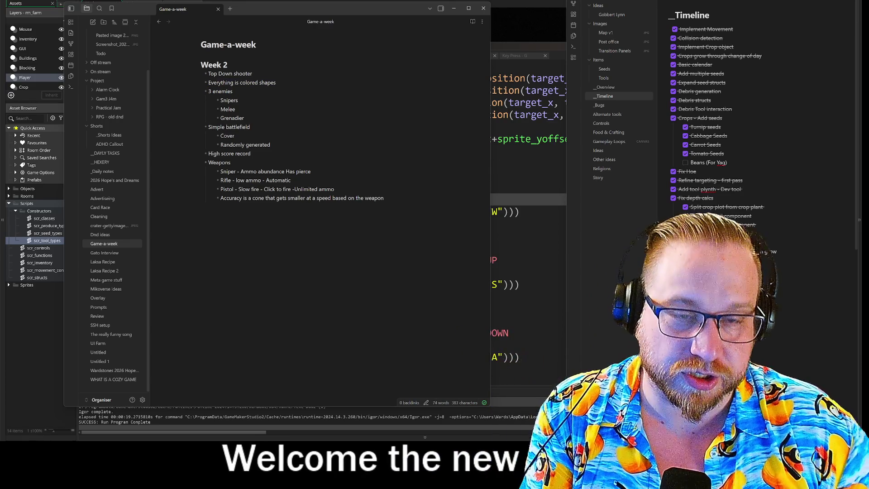
Step: Add an indented 'Player - Green Triangle' bullet beneath 'Everything is colored shapes'
{"action": "key", "text": "Return"}
{"action": "key", "text": "Tab"}
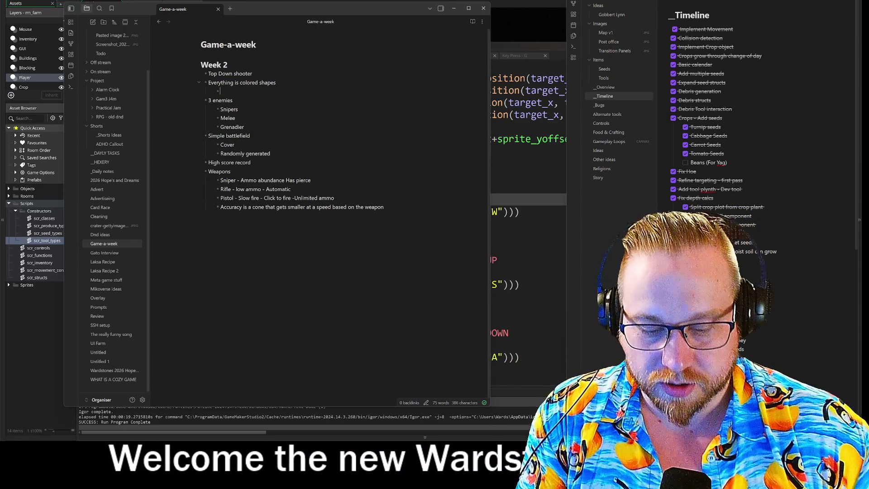
{"action": "type", "text": "Player"}
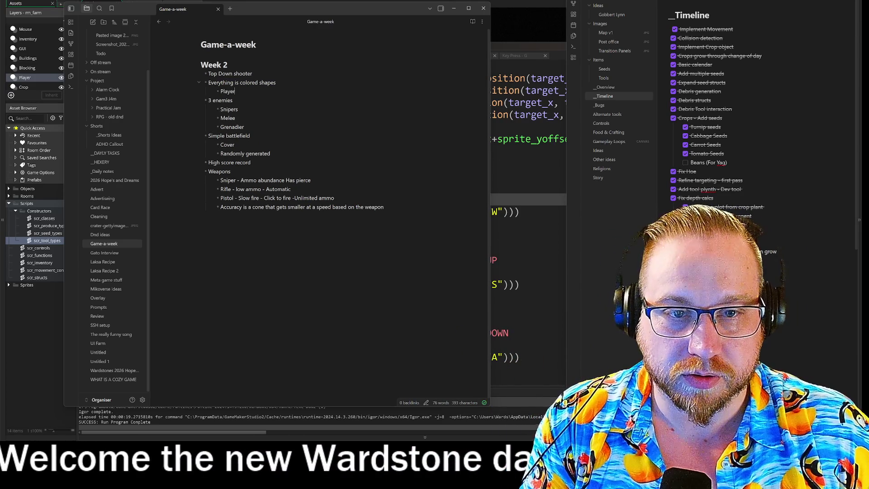
{"action": "type", "text": " - Green"}
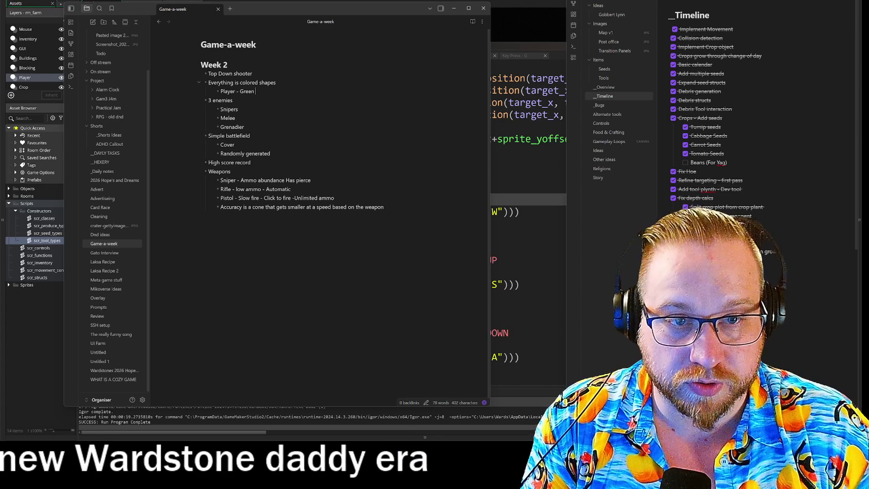
{"action": "type", "text": " Triangle"}
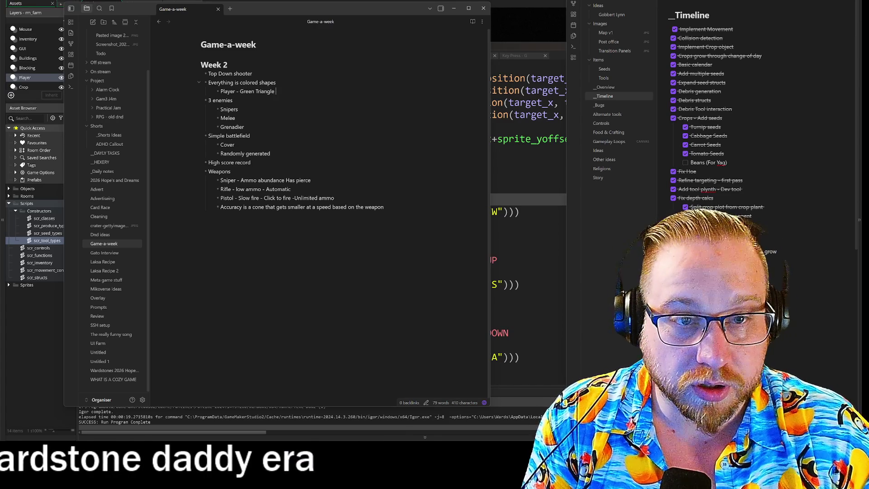